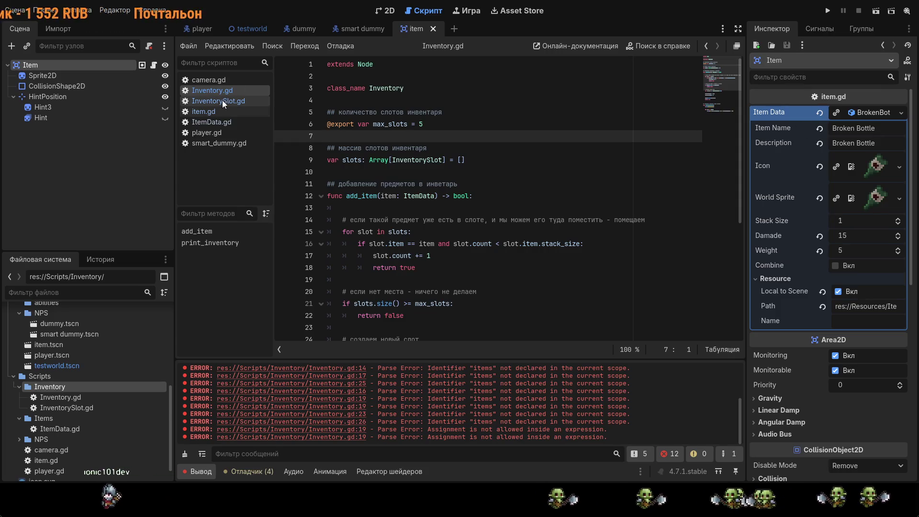
# - Collapse and re-expand Item Data, go to line 19 of Inventory.gd, then open the smart dummy scene
pyautogui.click(873, 113)
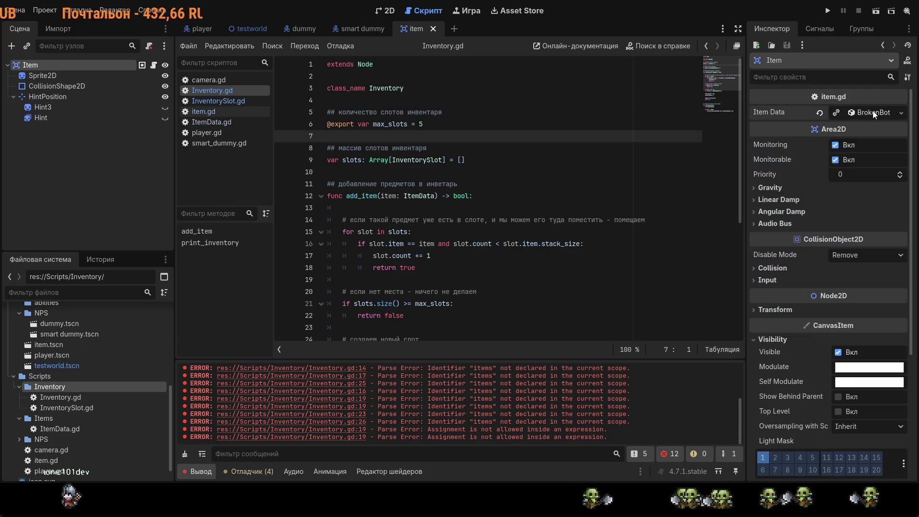
pyautogui.click(869, 113)
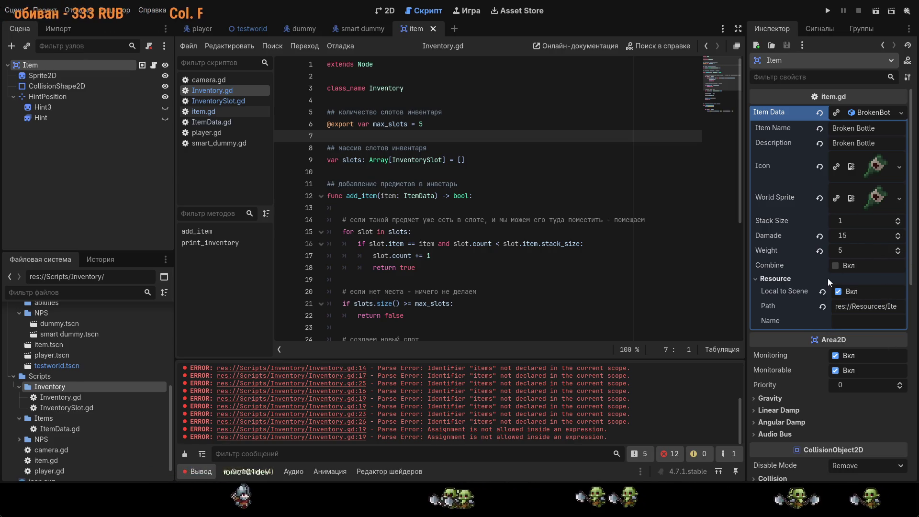
pyautogui.click(566, 279)
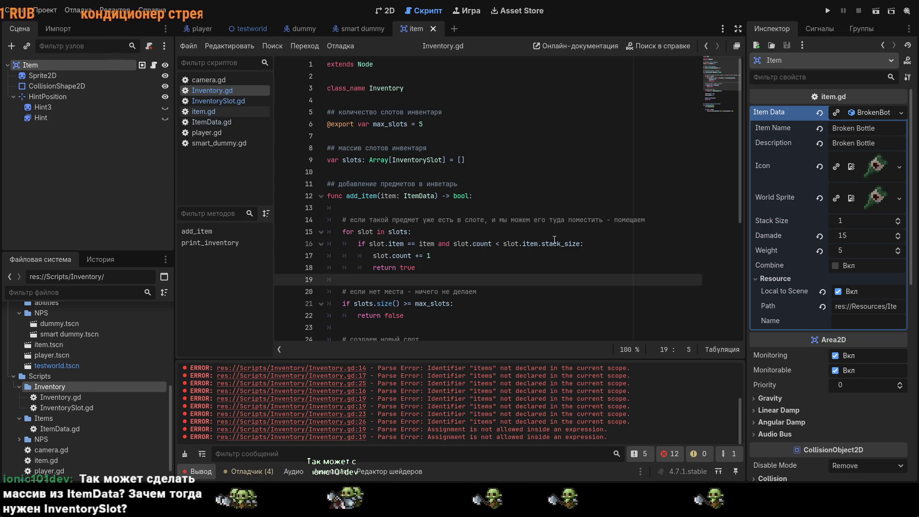
pyautogui.click(363, 30)
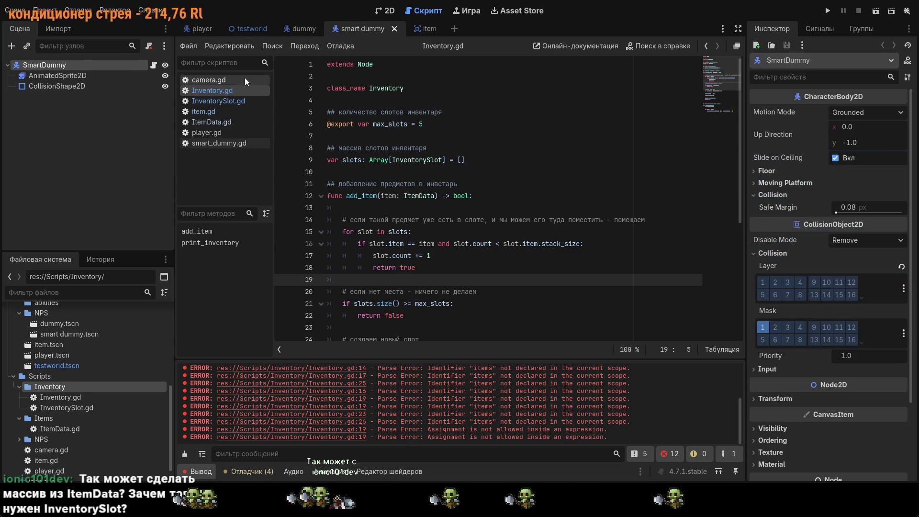
pyautogui.click(225, 101)
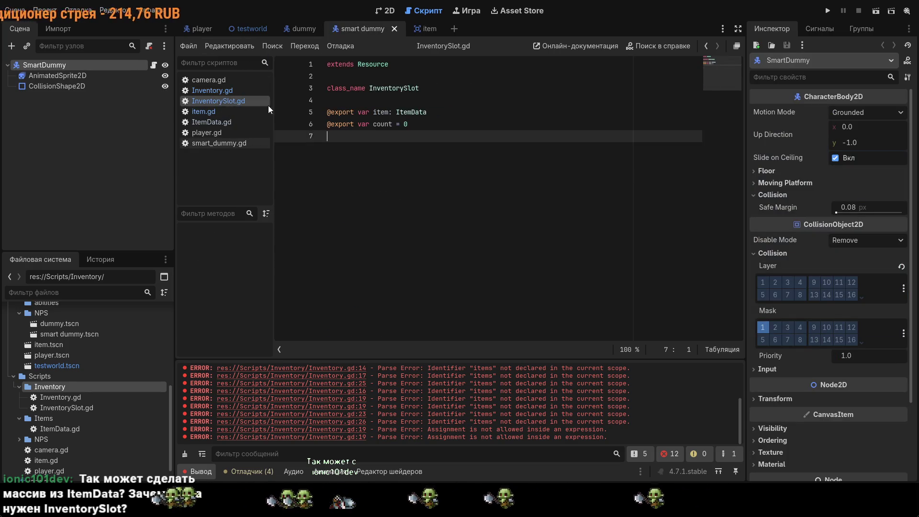
pyautogui.click(223, 90)
pyautogui.scroll(-3, 437, 148)
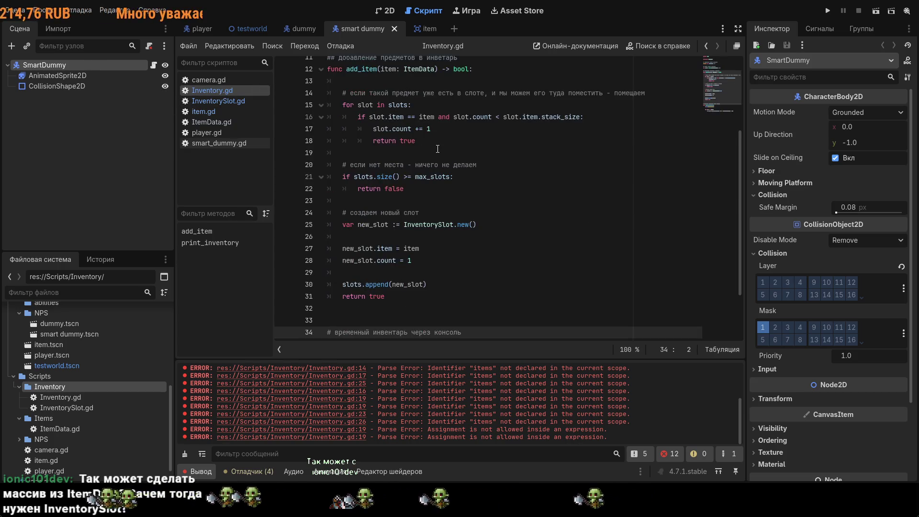
pyautogui.hotkey('ctrl', 'z')
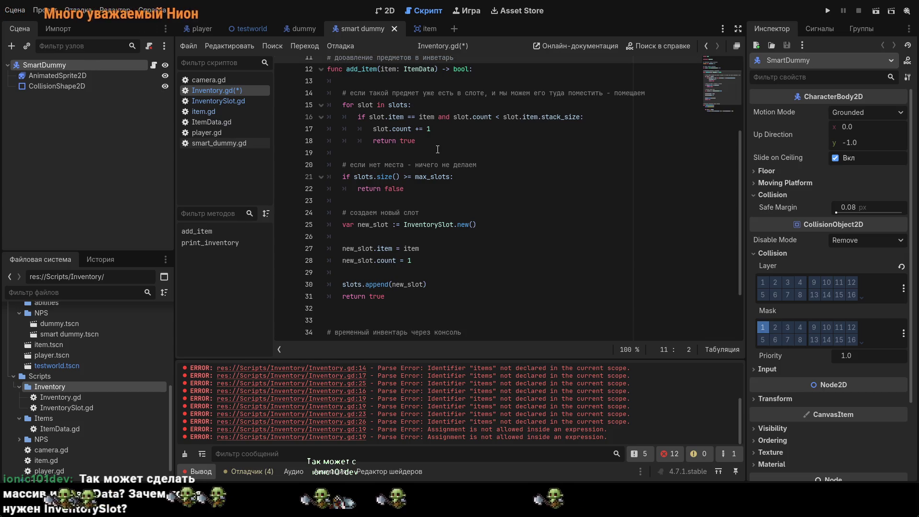
pyautogui.hotkey('ctrl', 'z')
pyautogui.scroll(3, 399, 161)
pyautogui.moveTo(399, 161); pyautogui.dragTo(464, 163)
pyautogui.hotkey('ctrl', 'y')
pyautogui.hotkey('ctrl', 'y')
pyautogui.hotkey('ctrl', 'y')
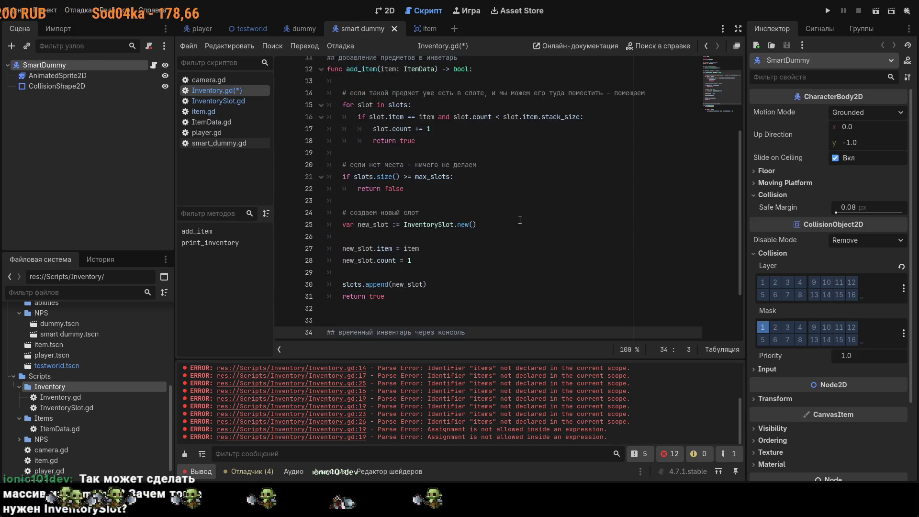
pyautogui.scroll(-2, 523, 239)
pyautogui.scroll(6, 529, 235)
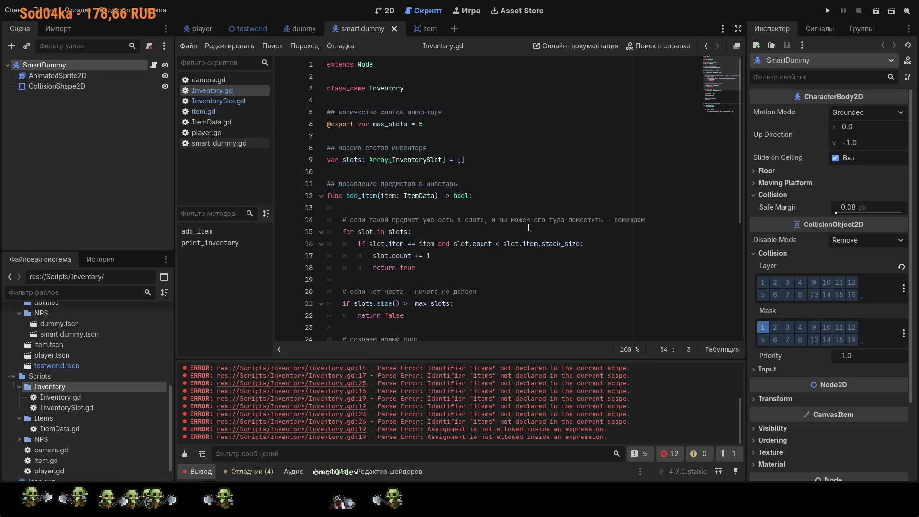
pyautogui.click(558, 176)
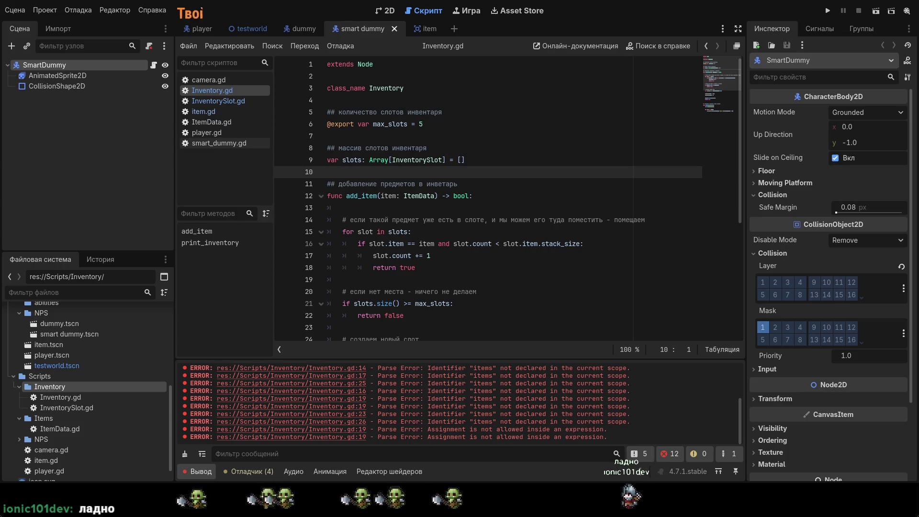
# - In Paint, draw a long rectangle and divide it into five adjoining slot boxes
pyautogui.hotkey('alt', 'Tab')
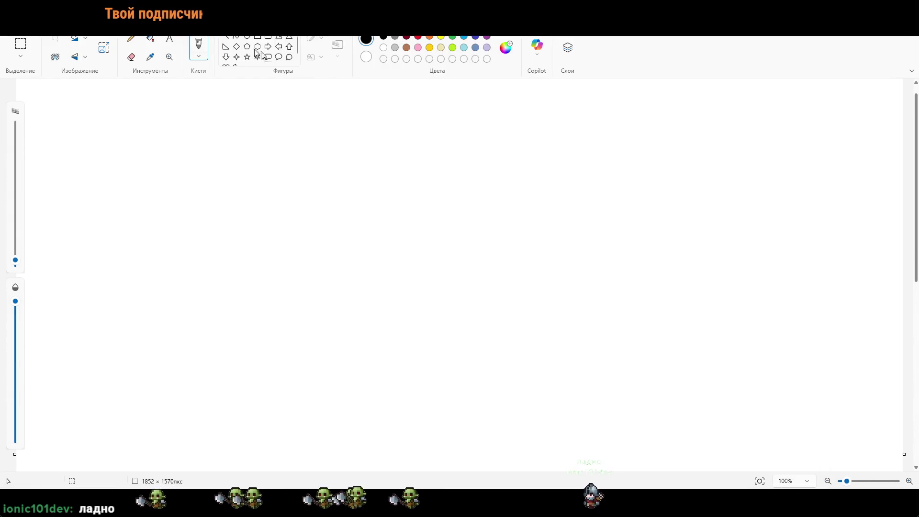
pyautogui.moveTo(141, 167)
pyautogui.mouseDown()
pyautogui.moveTo(782, 277)
pyautogui.moveTo(837, 274)
pyautogui.mouseUp()
pyautogui.click(240, 124)
pyautogui.moveTo(147, 163)
pyautogui.mouseDown()
pyautogui.moveTo(263, 250)
pyautogui.moveTo(271, 277)
pyautogui.mouseUp()
pyautogui.click(300, 307)
pyautogui.moveTo(421, 171)
pyautogui.mouseDown()
pyautogui.moveTo(244, 267)
pyautogui.moveTo(268, 273)
pyautogui.mouseUp()
pyautogui.click(505, 283)
pyautogui.moveTo(421, 275)
pyautogui.mouseDown()
pyautogui.moveTo(579, 167)
pyautogui.moveTo(715, 276)
pyautogui.mouseUp()
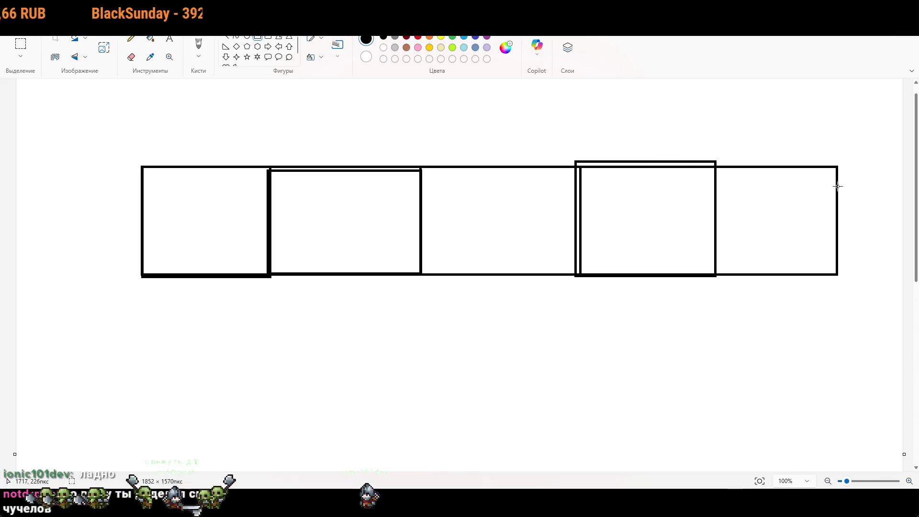
pyautogui.scroll(1, 572, 153)
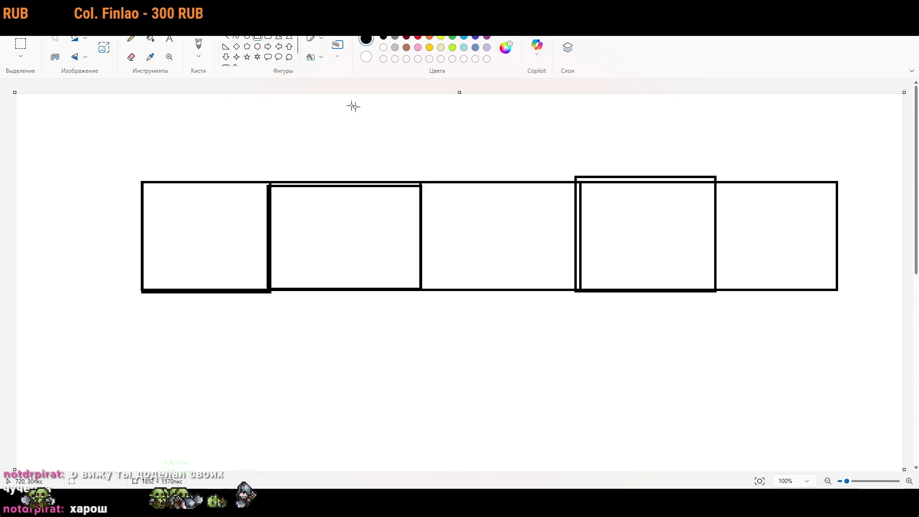
pyautogui.click(200, 46)
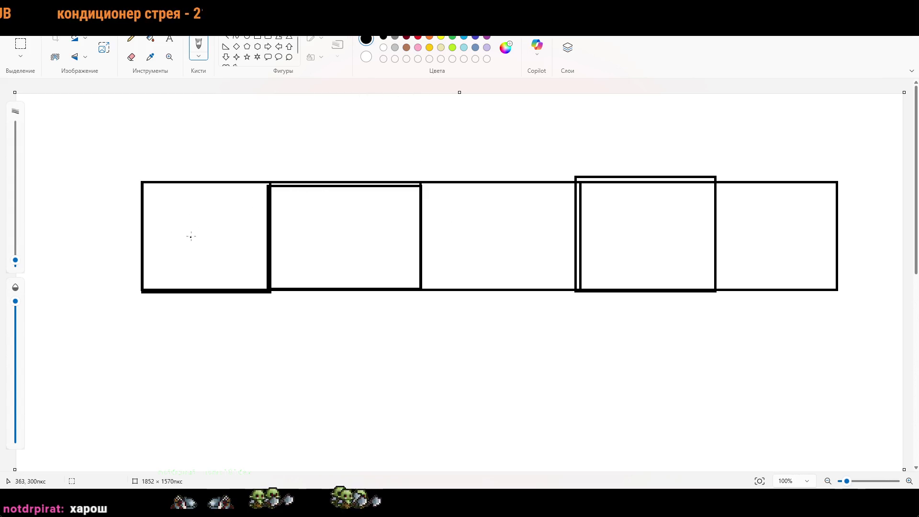
# - Brush a weapon with its stack count into the first slot; undo the trial strokes in the second slot
pyautogui.moveTo(164, 262)
pyautogui.mouseDown()
pyautogui.moveTo(173, 249)
pyautogui.moveTo(211, 271)
pyautogui.mouseUp()
pyautogui.moveTo(167, 235)
pyautogui.mouseDown()
pyautogui.moveTo(218, 210)
pyautogui.moveTo(184, 242)
pyautogui.moveTo(218, 211)
pyautogui.mouseUp()
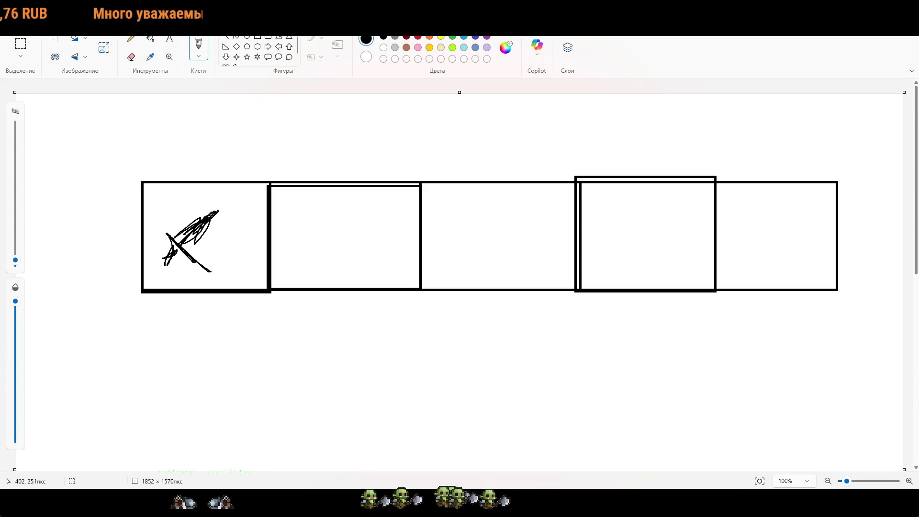
pyautogui.moveTo(247, 276); pyautogui.dragTo(255, 285)
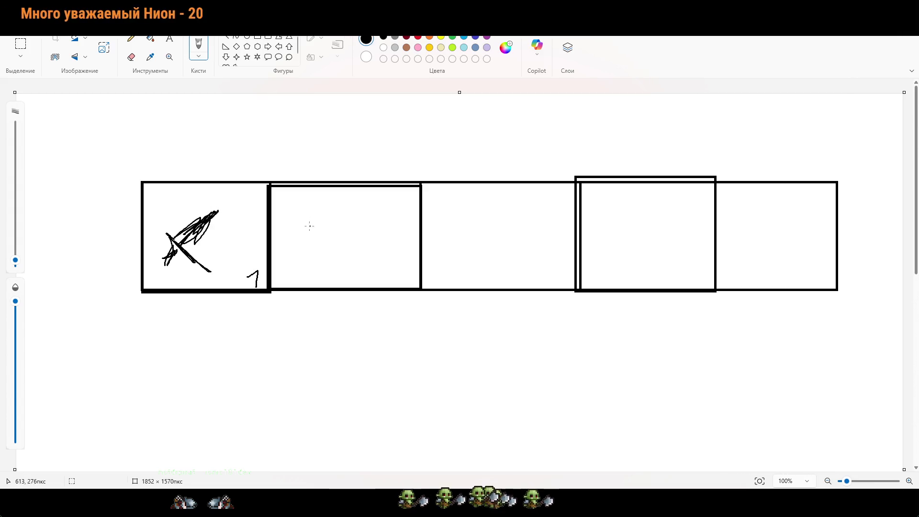
pyautogui.click(441, 37)
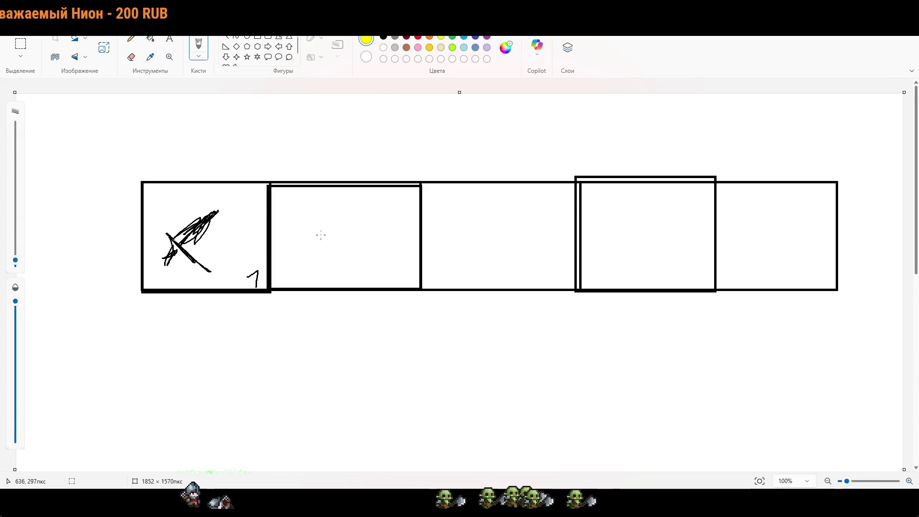
pyautogui.moveTo(290, 225)
pyautogui.mouseDown()
pyautogui.moveTo(366, 207)
pyautogui.moveTo(362, 265)
pyautogui.moveTo(299, 248)
pyautogui.moveTo(294, 225)
pyautogui.moveTo(324, 205)
pyautogui.moveTo(365, 206)
pyautogui.mouseUp()
pyautogui.hotkey('ctrl', 'z')
pyautogui.click(383, 37)
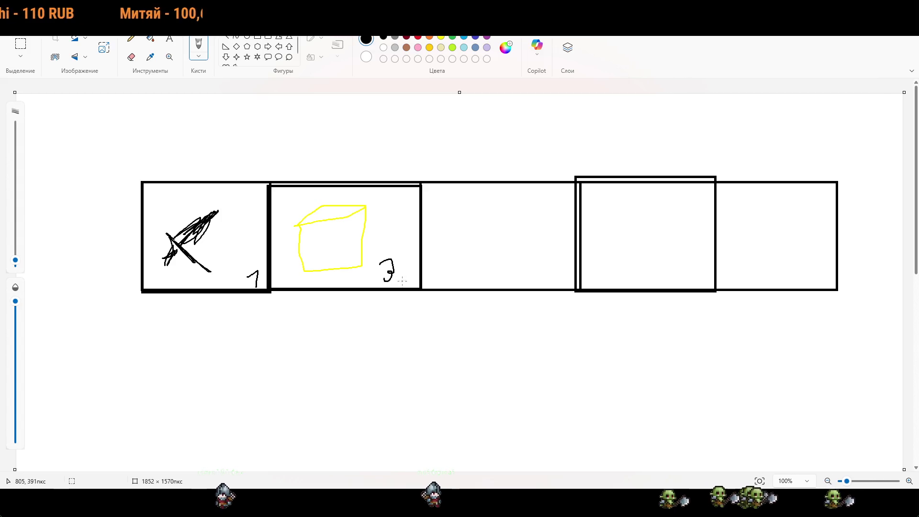
pyautogui.moveTo(364, 302)
pyautogui.mouseDown()
pyautogui.moveTo(405, 304)
pyautogui.moveTo(334, 328)
pyautogui.moveTo(402, 264)
pyautogui.mouseUp()
pyautogui.hotkey('ctrl', 'z')
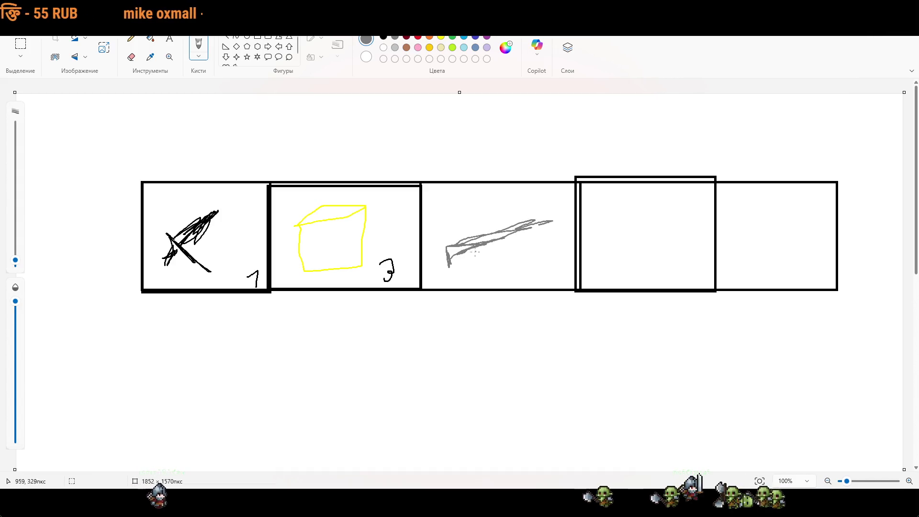
# - Undo a trial oval around the third slot, then close Paint without saving
pyautogui.click(382, 36)
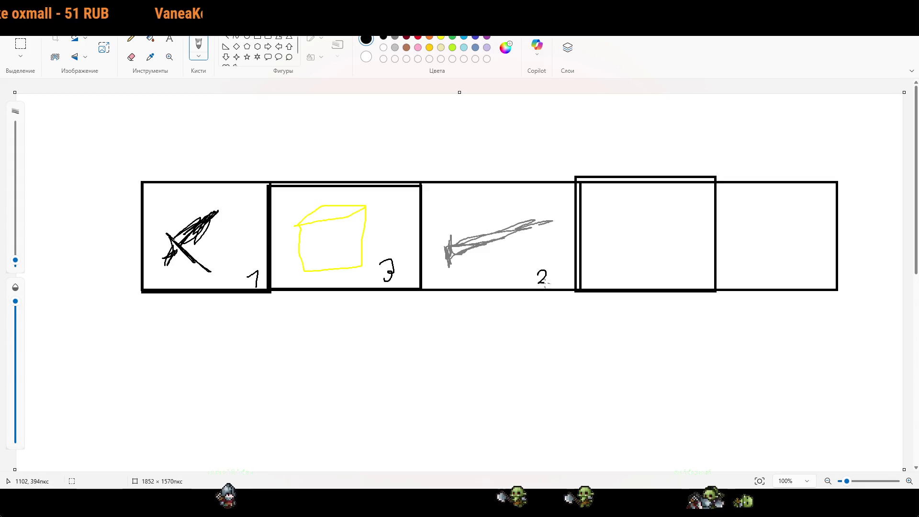
pyautogui.moveTo(486, 149)
pyautogui.mouseDown()
pyautogui.moveTo(443, 298)
pyautogui.moveTo(496, 305)
pyautogui.mouseUp()
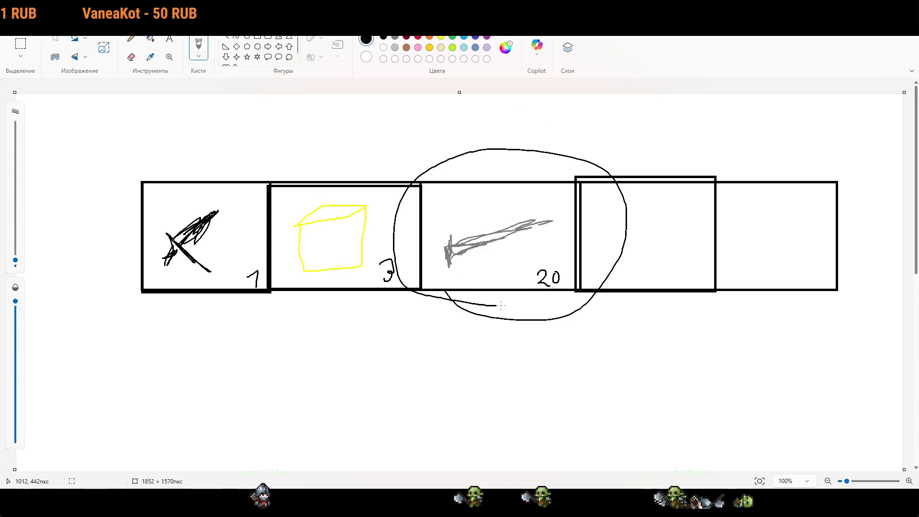
pyautogui.hotkey('ctrl', 'z')
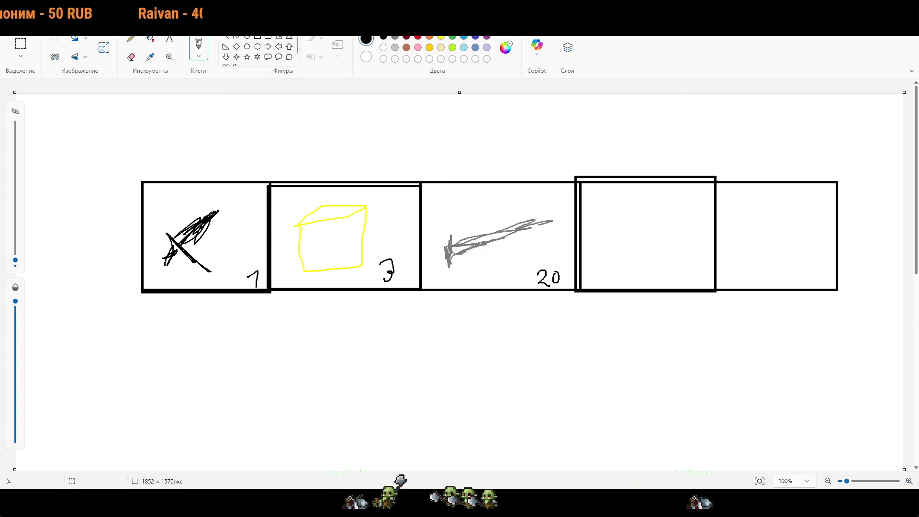
pyautogui.hotkey('alt', 'F4')
pyautogui.click(473, 275)
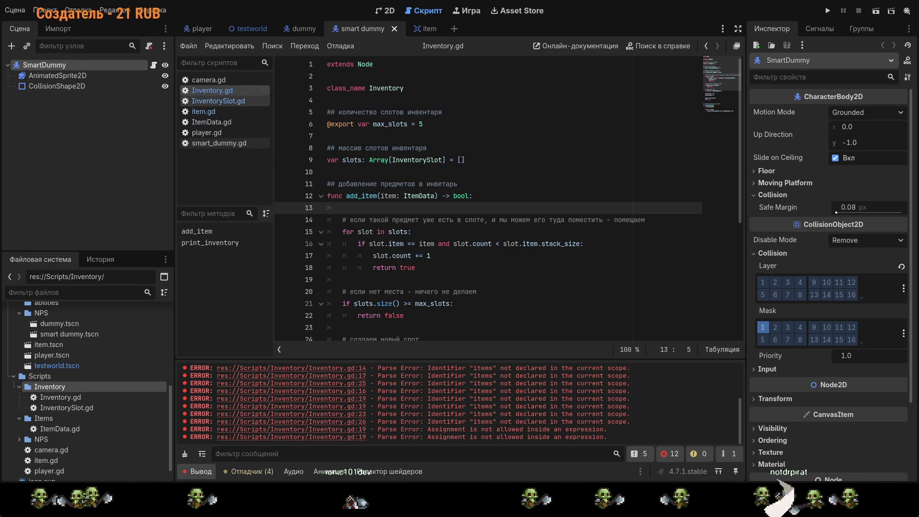
# - Open player.gd from the script list and scroll through its code
pyautogui.click(224, 133)
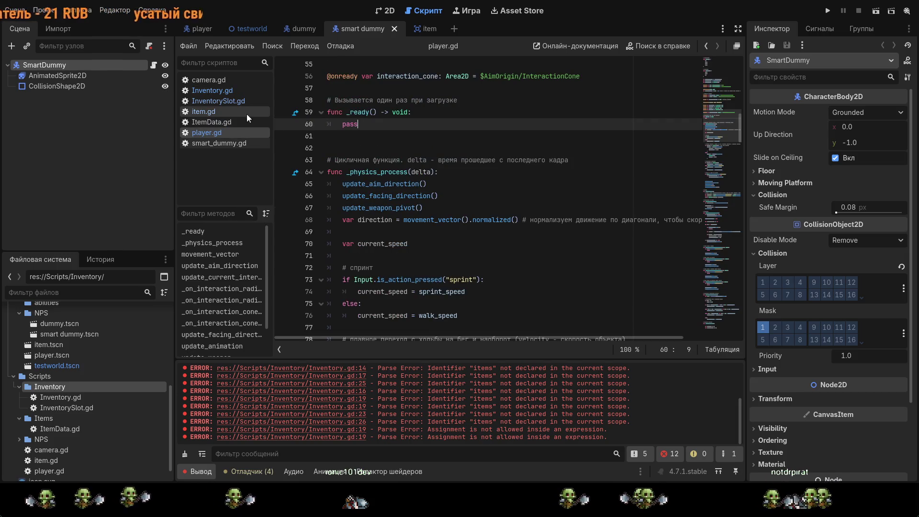
pyautogui.scroll(10, 491, 171)
pyautogui.scroll(-8, 492, 172)
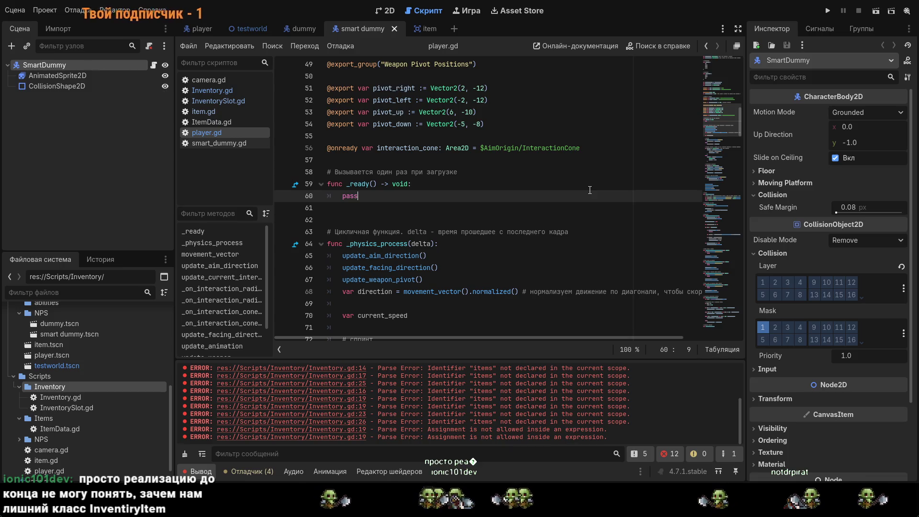
# - View InventorySlot.gd and select ItemData on line 5, then return to Inventory.gd
pyautogui.click(201, 100)
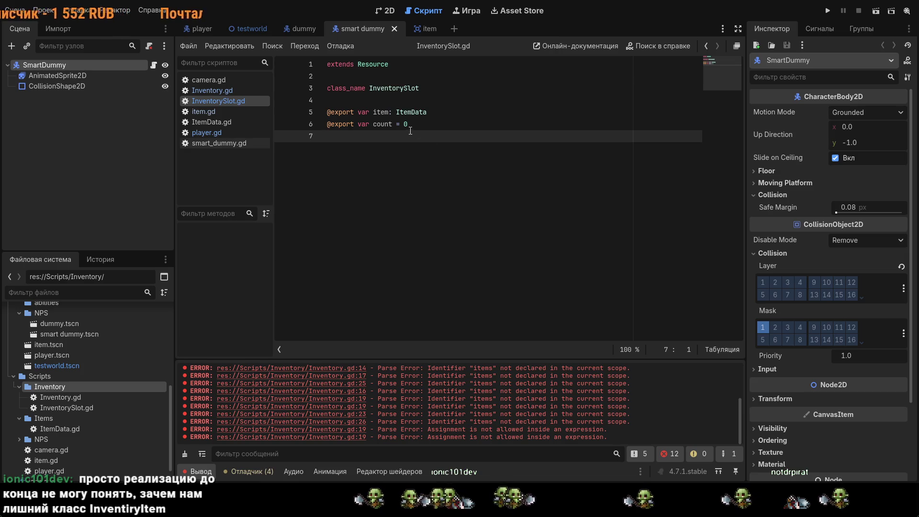
pyautogui.moveTo(392, 112)
pyautogui.mouseDown()
pyautogui.moveTo(434, 111)
pyautogui.moveTo(391, 124)
pyautogui.mouseUp()
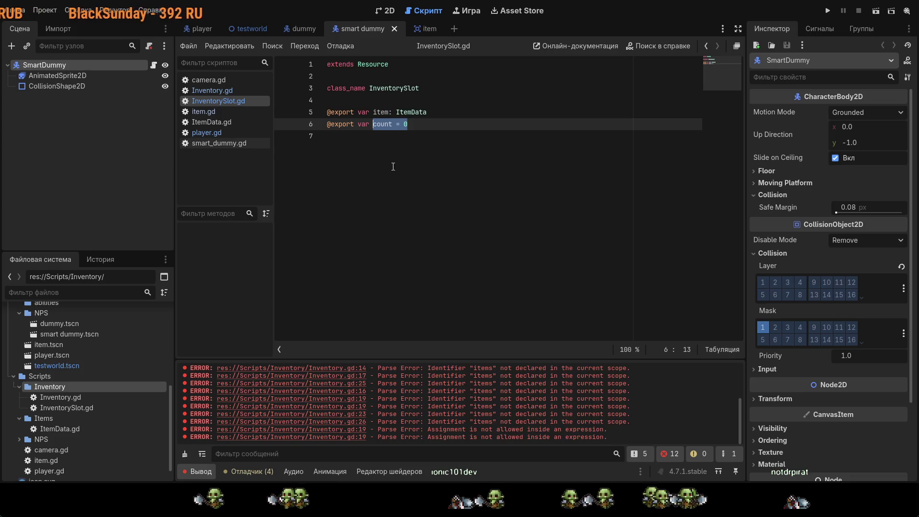
pyautogui.click(229, 92)
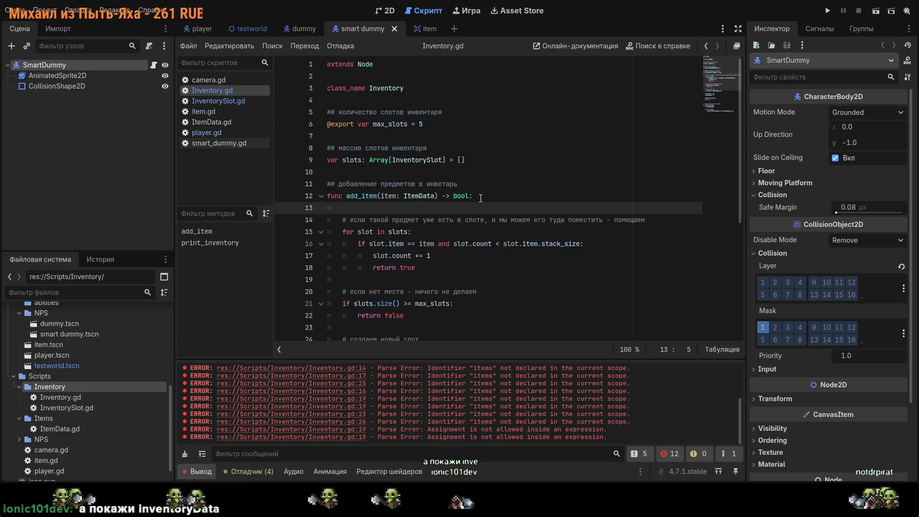
# - Look over the enums and export fields in ItemData.gd, then switch to the item scene
pyautogui.click(220, 126)
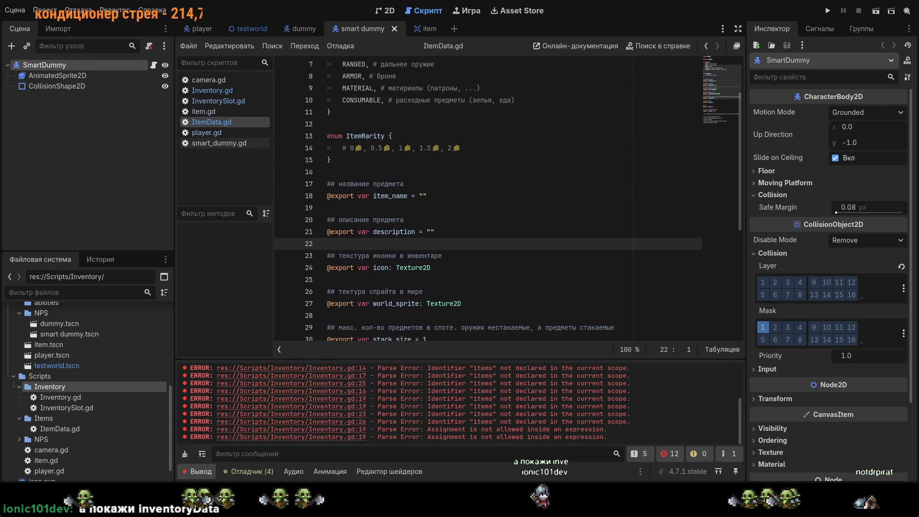
pyautogui.scroll(2, 450, 136)
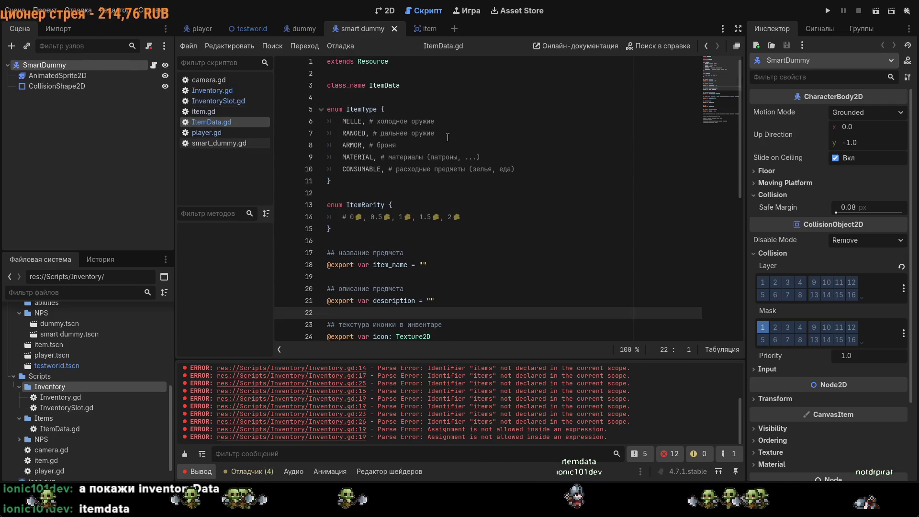
pyautogui.moveTo(433, 183); pyautogui.dragTo(326, 112)
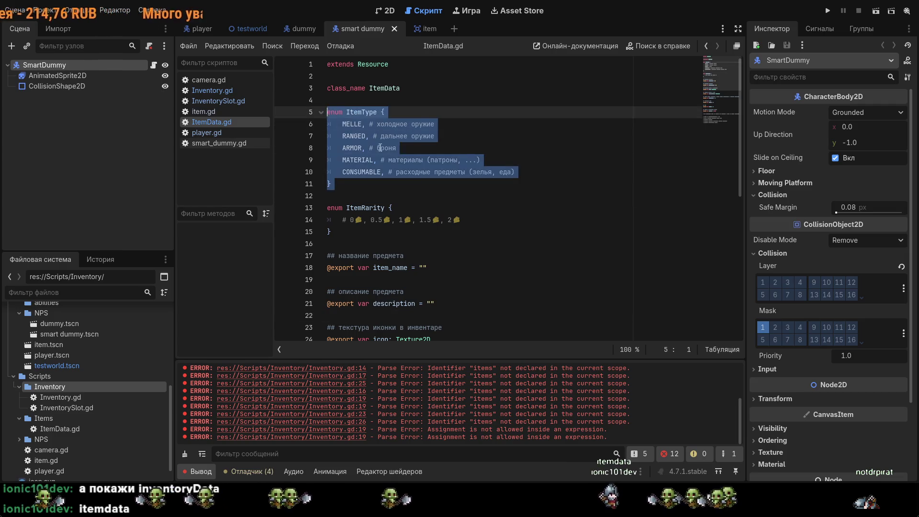
pyautogui.scroll(-1, 424, 192)
pyautogui.scroll(-3, 424, 192)
pyautogui.click(428, 182)
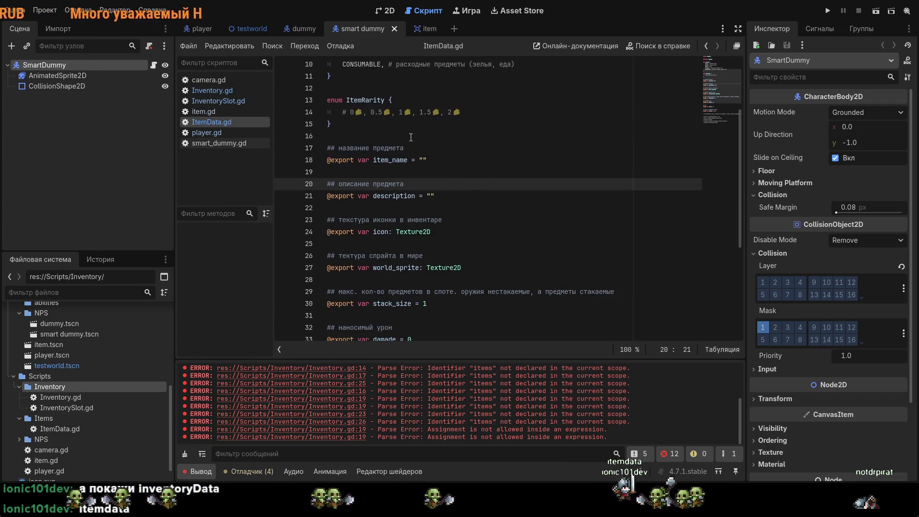
pyautogui.scroll(-1, 434, 158)
pyautogui.moveTo(433, 159); pyautogui.dragTo(327, 177)
pyautogui.scroll(-3, 476, 193)
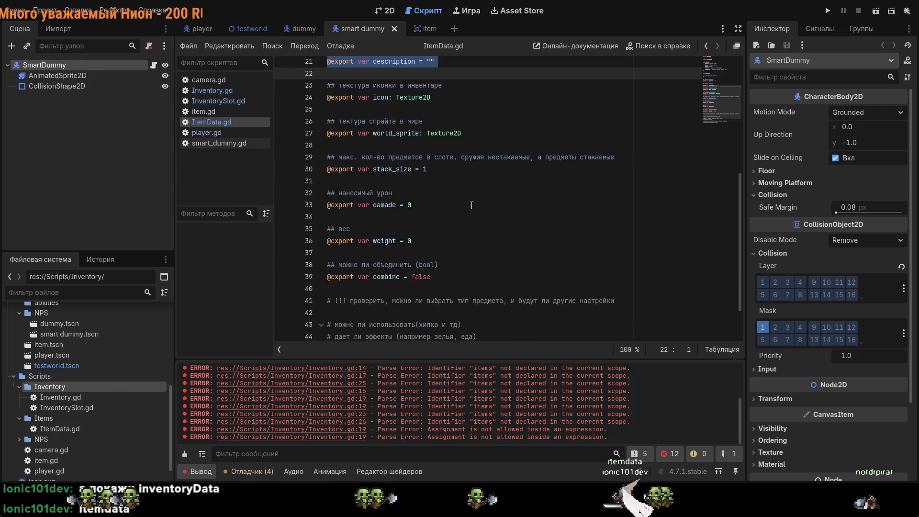
pyautogui.scroll(-2, 476, 193)
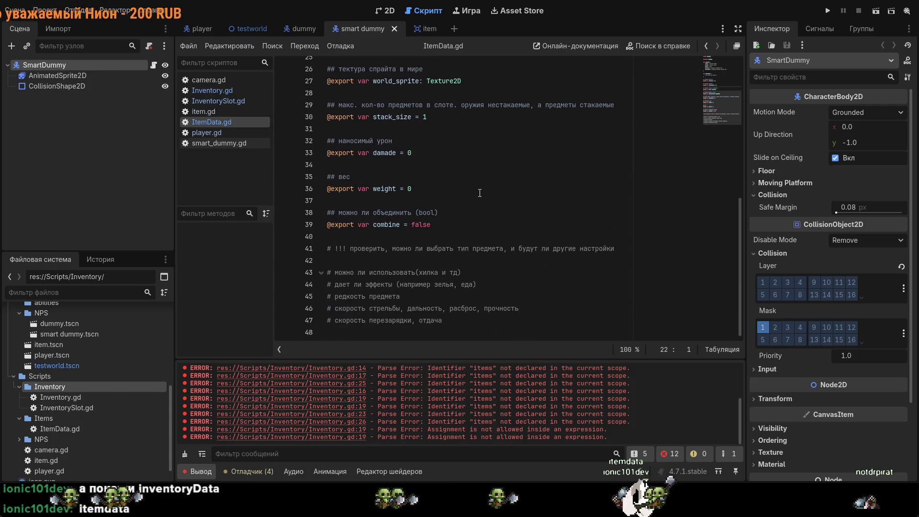
pyautogui.click(506, 197)
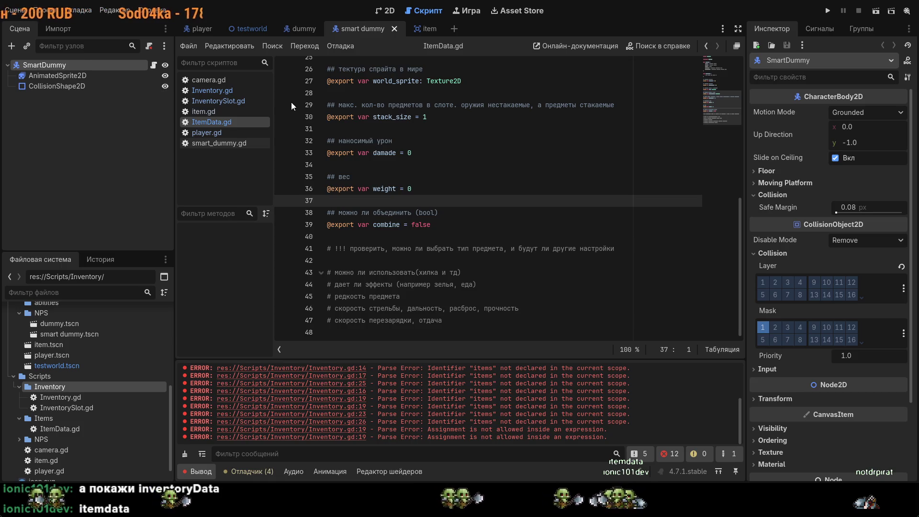
pyautogui.click(423, 29)
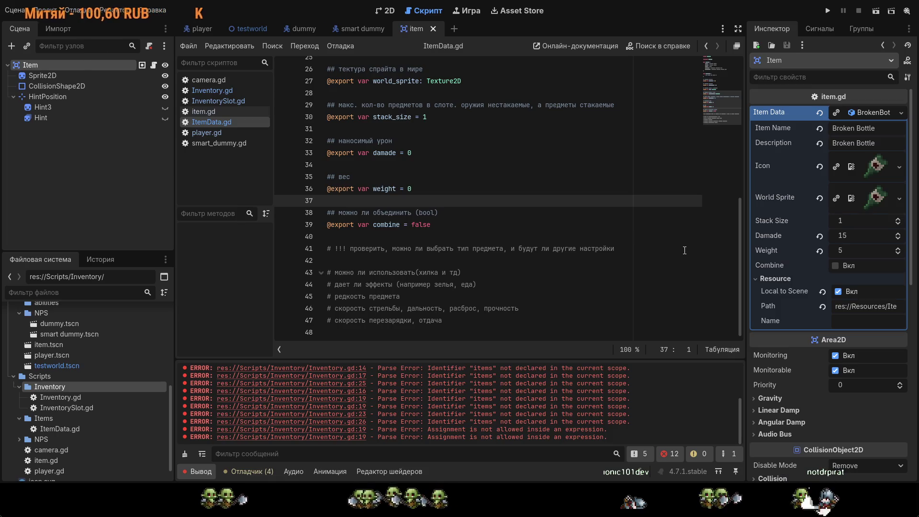
# - Inspect the item_name variable and collapse the Resource group in the Inspector
pyautogui.scroll(2, 684, 251)
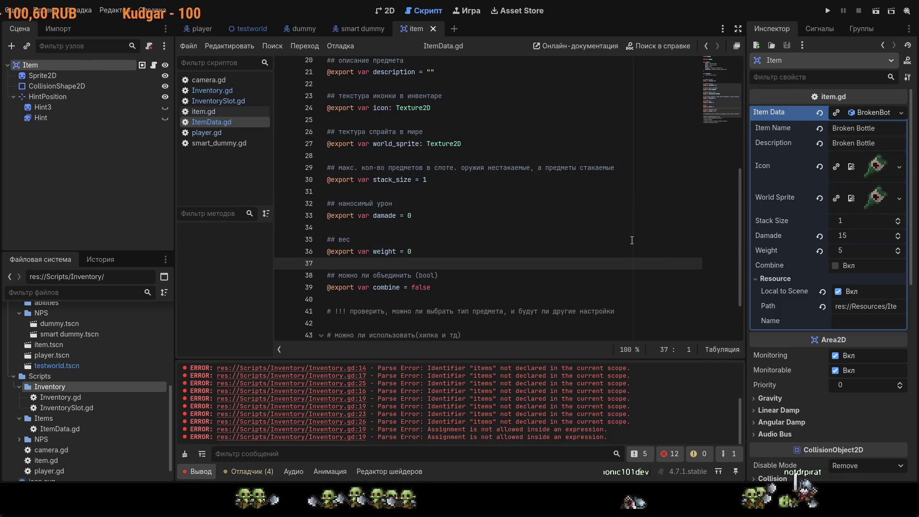
pyautogui.scroll(1, 395, 107)
pyautogui.doubleClick(390, 71)
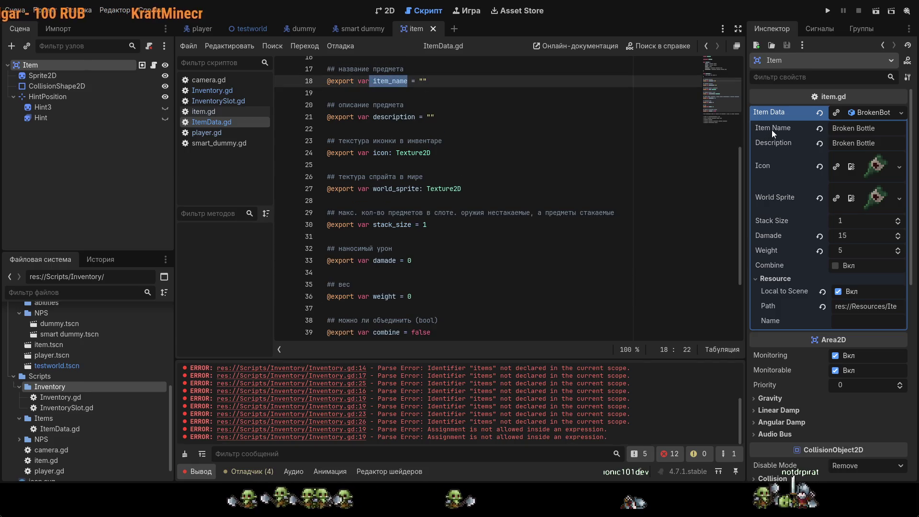
pyautogui.click(622, 104)
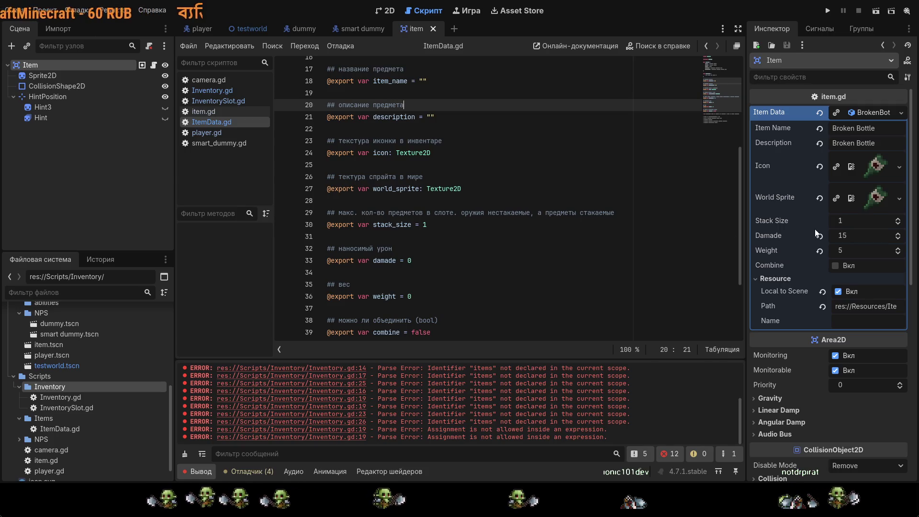
pyautogui.click(761, 277)
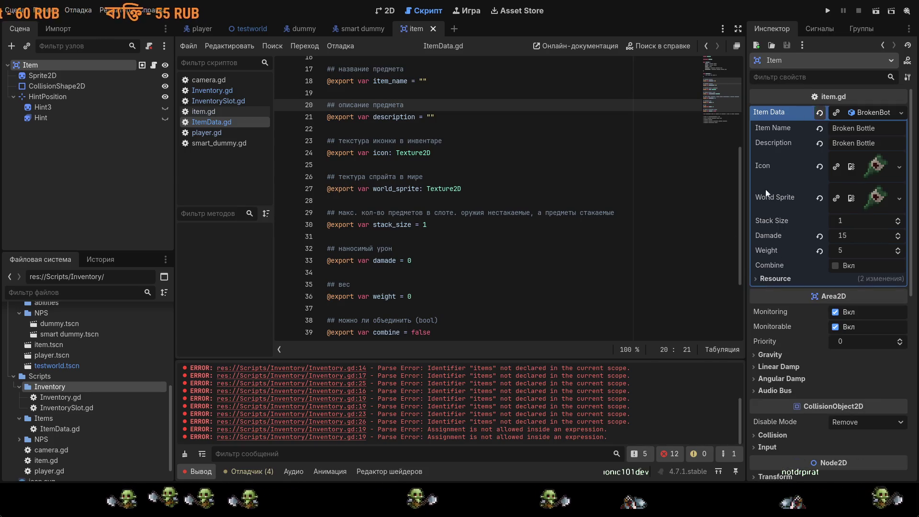
pyautogui.scroll(-2, 465, 263)
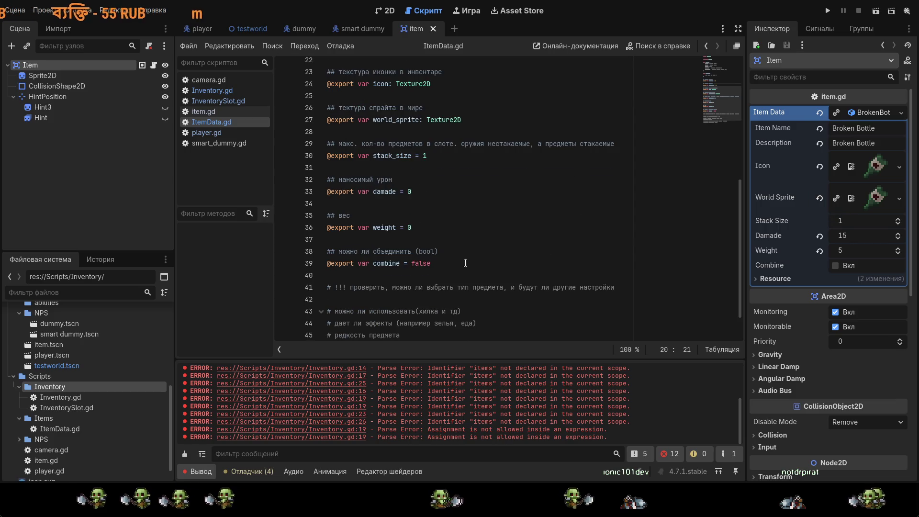
# - Rename combine to can_combine on line 39 and review the check-later comment on line 41
pyautogui.click(375, 262)
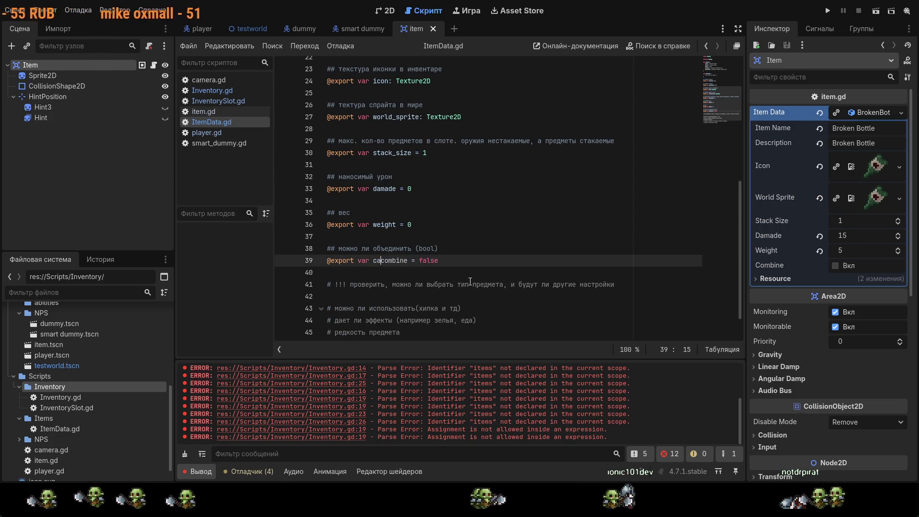
pyautogui.write('_')
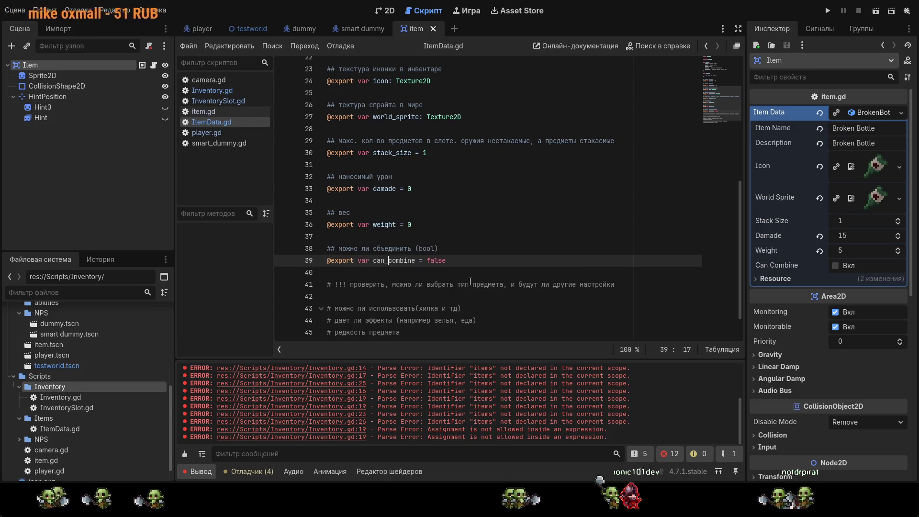
pyautogui.click(541, 224)
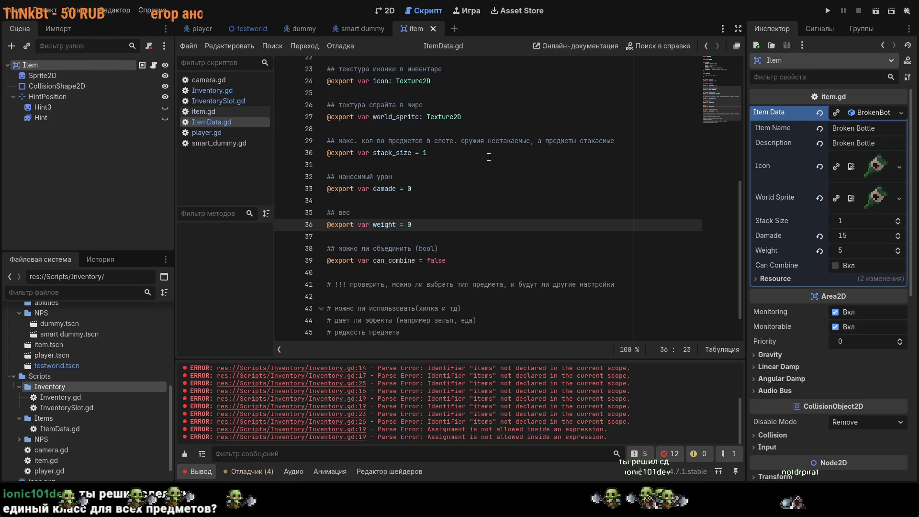
pyautogui.scroll(-1, 489, 157)
pyautogui.moveTo(339, 248); pyautogui.dragTo(485, 248)
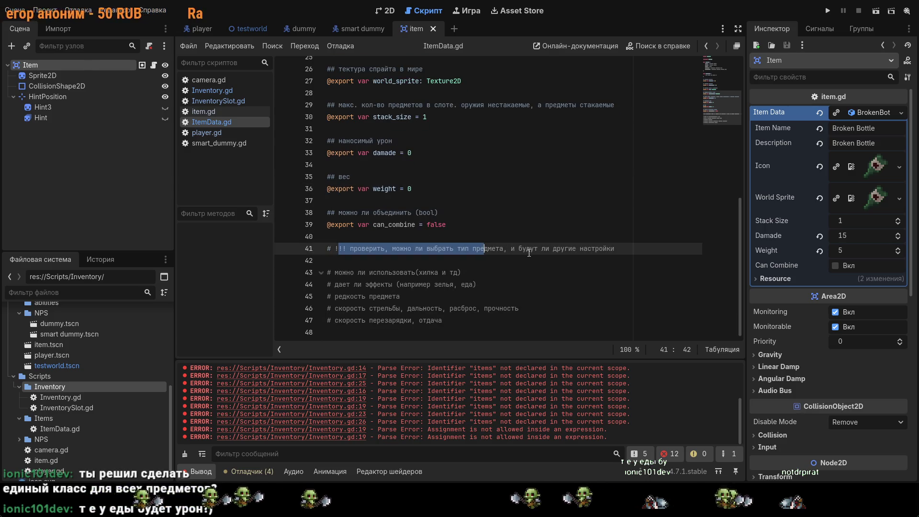
pyautogui.click(350, 248)
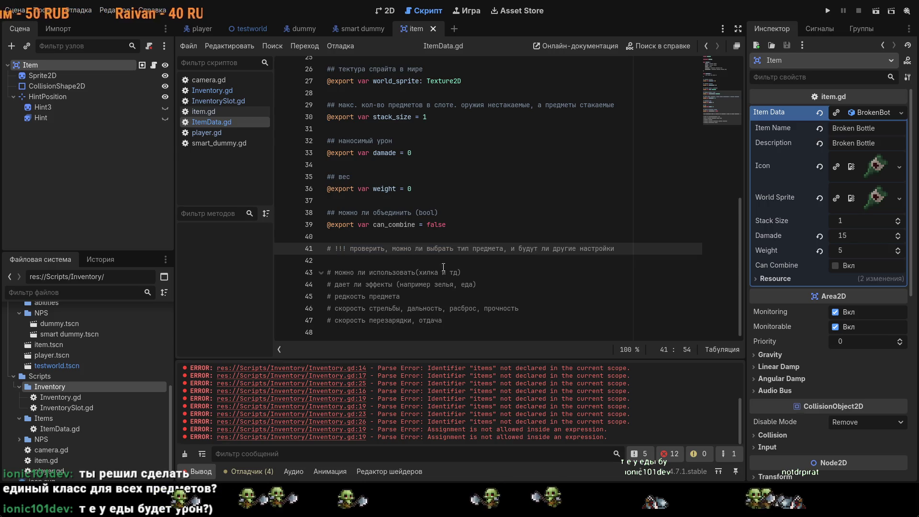
pyautogui.moveTo(350, 249); pyautogui.dragTo(446, 248)
pyautogui.click(471, 252)
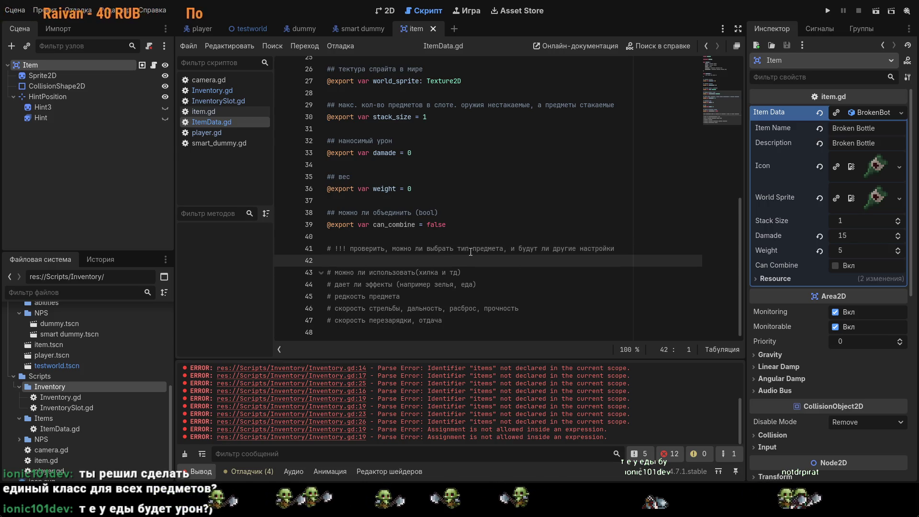
pyautogui.press('Down')
pyautogui.scroll(8, 470, 251)
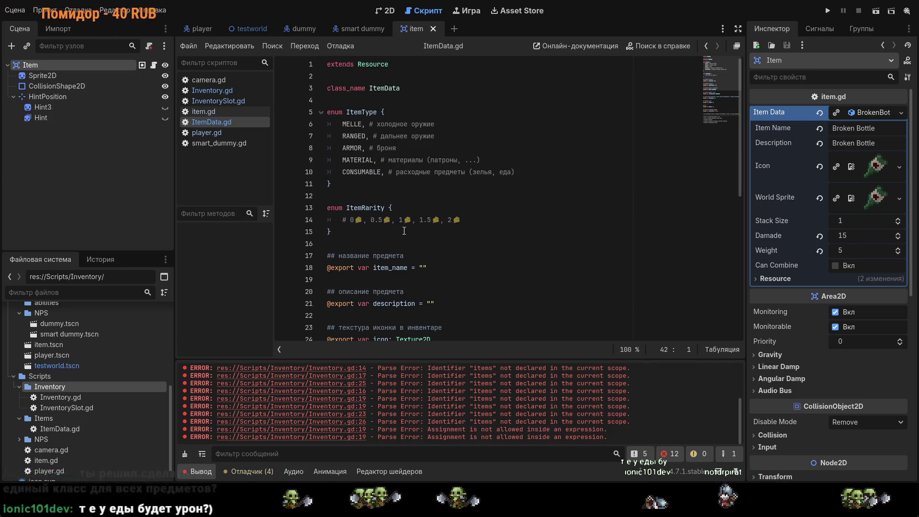
# - Duplicate the item_name export above itself as type = 1, save, and check the Type field
pyautogui.moveTo(431, 270); pyautogui.dragTo(334, 256)
pyautogui.hotkey('ctrl', 'c')
pyautogui.click(349, 243)
pyautogui.press('Return')
pyautogui.press('Return')
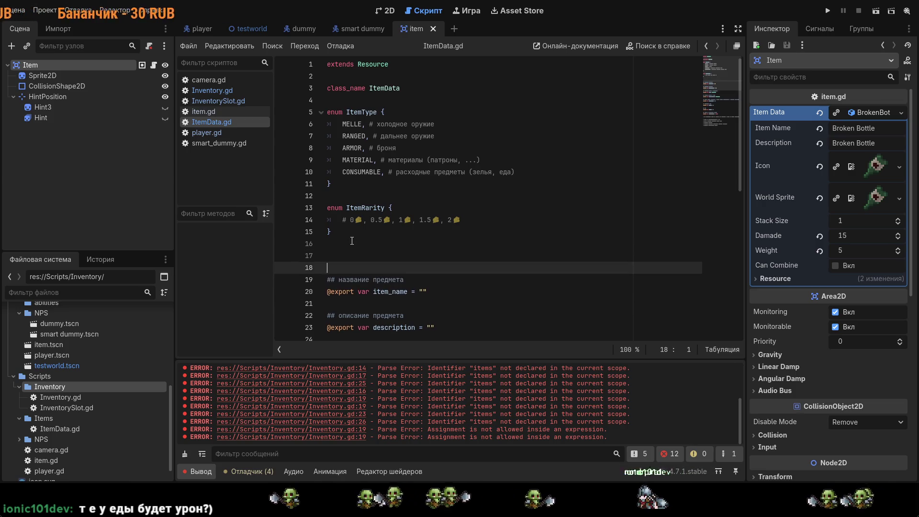
pyautogui.hotkey('ctrl', 'v')
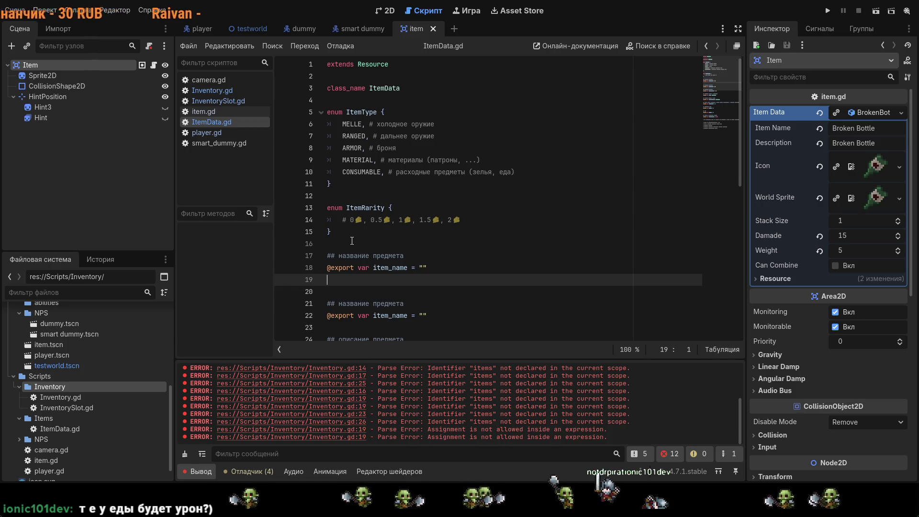
pyautogui.press('BackSpace')
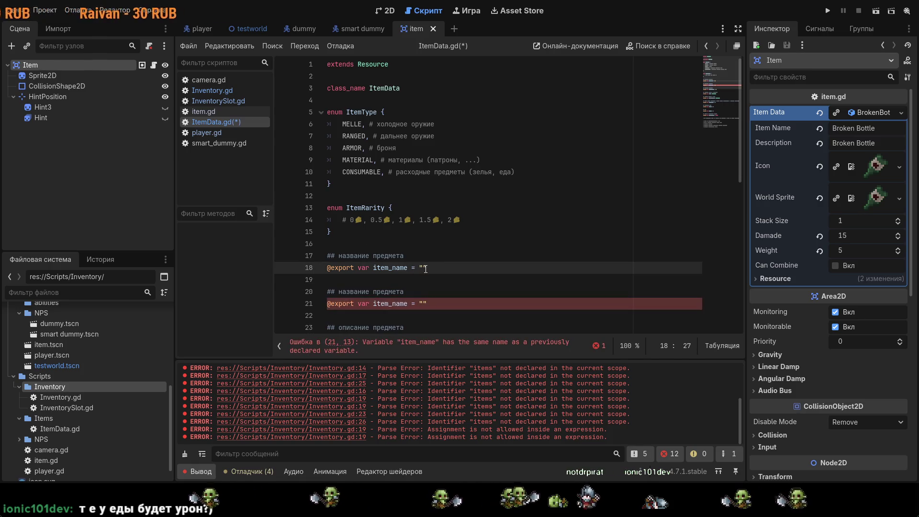
pyautogui.hotkey('ctrl', 'shift', 'Left')
pyautogui.hotkey('ctrl', 'shift', 'Left')
pyautogui.hotkey('ctrl', 'shift', 'Left')
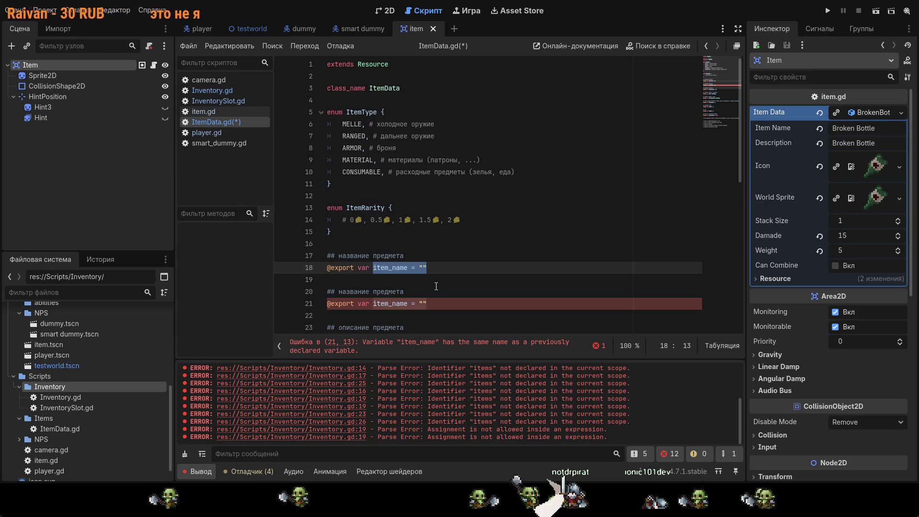
pyautogui.write('type ')
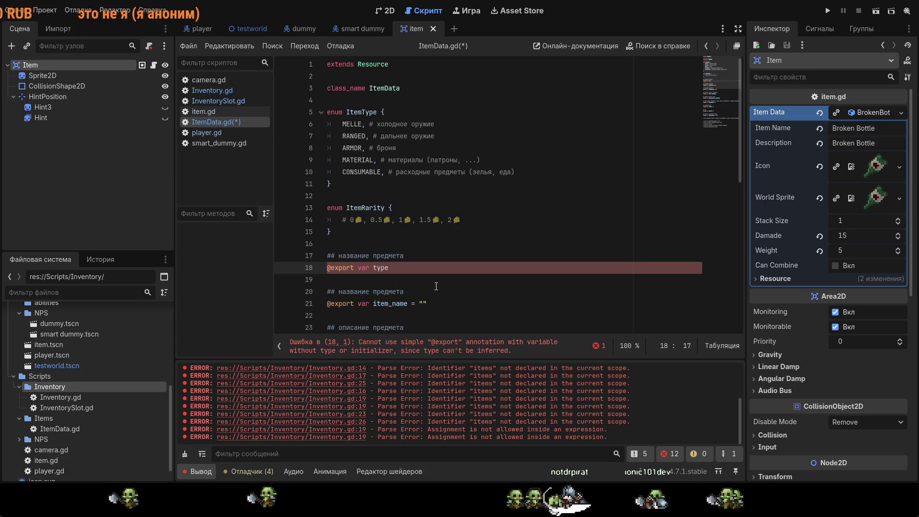
pyautogui.write('= 1')
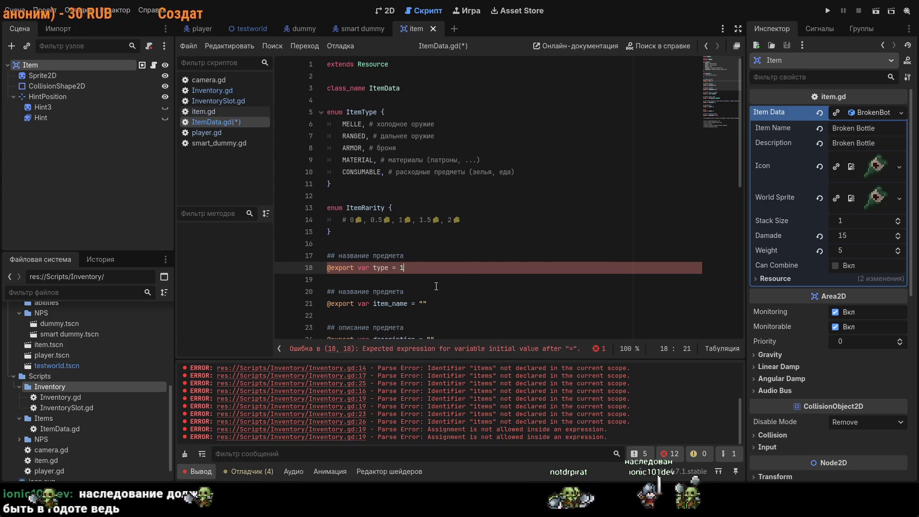
pyautogui.hotkey('ctrl', 's')
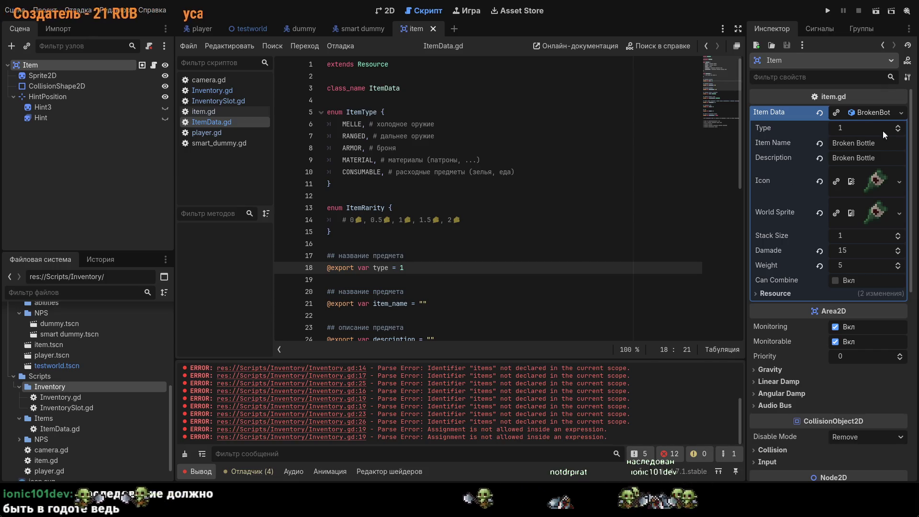
pyautogui.click(897, 127)
pyautogui.click(897, 127)
pyautogui.click(897, 128)
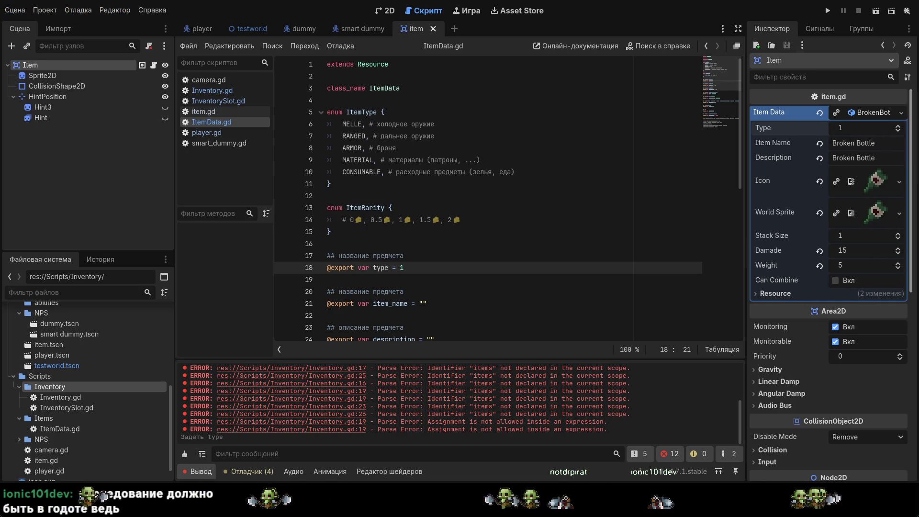
pyautogui.scroll(-6, 594, 225)
pyautogui.scroll(-3, 594, 224)
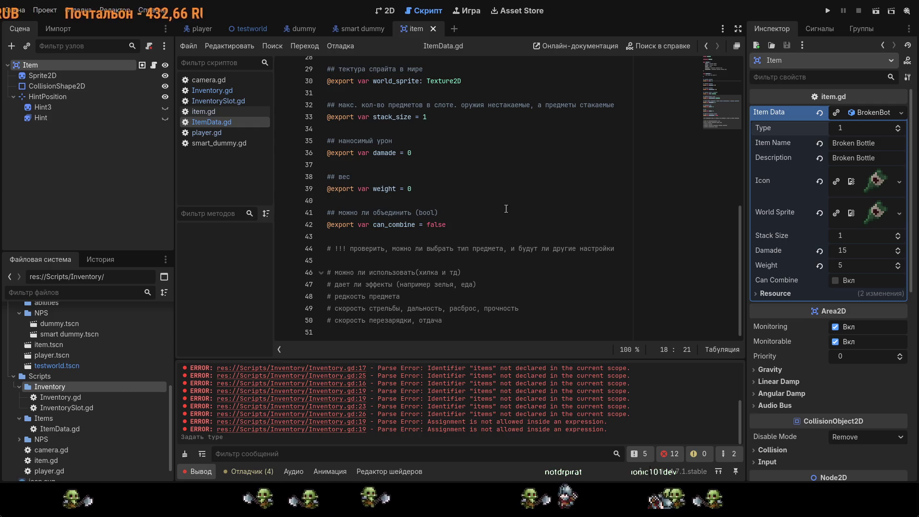
pyautogui.scroll(3, 500, 198)
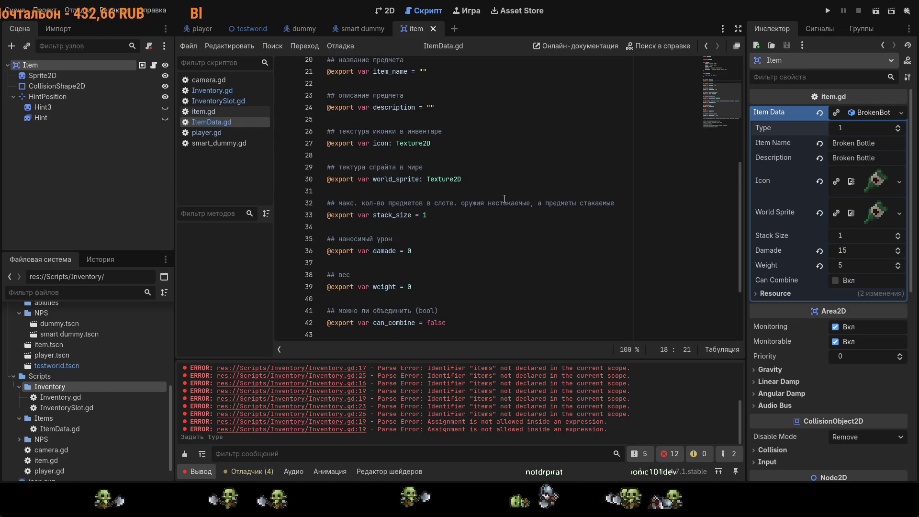
pyautogui.scroll(-1, 492, 249)
pyautogui.moveTo(482, 299)
pyautogui.mouseDown()
pyautogui.moveTo(329, 249)
pyautogui.moveTo(328, 213)
pyautogui.mouseUp()
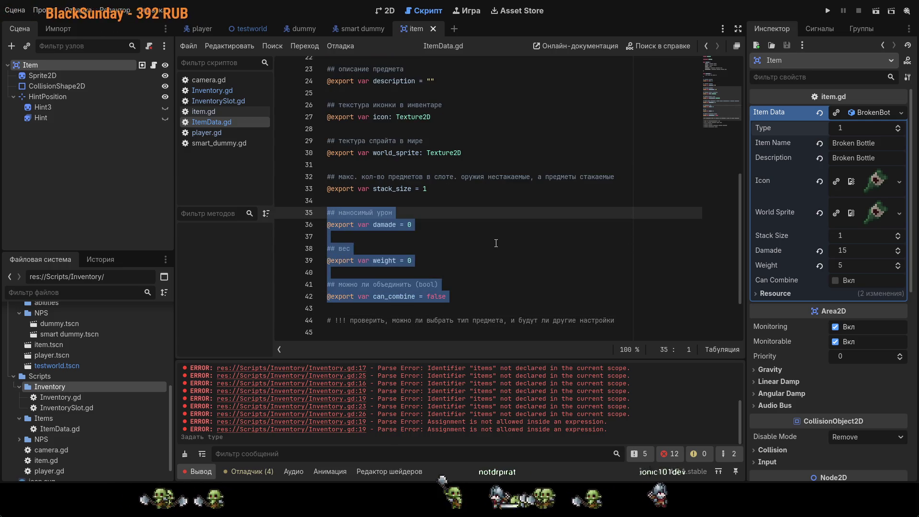
# - Look over the description export near the top of ItemData.gd
pyautogui.scroll(3, 375, 128)
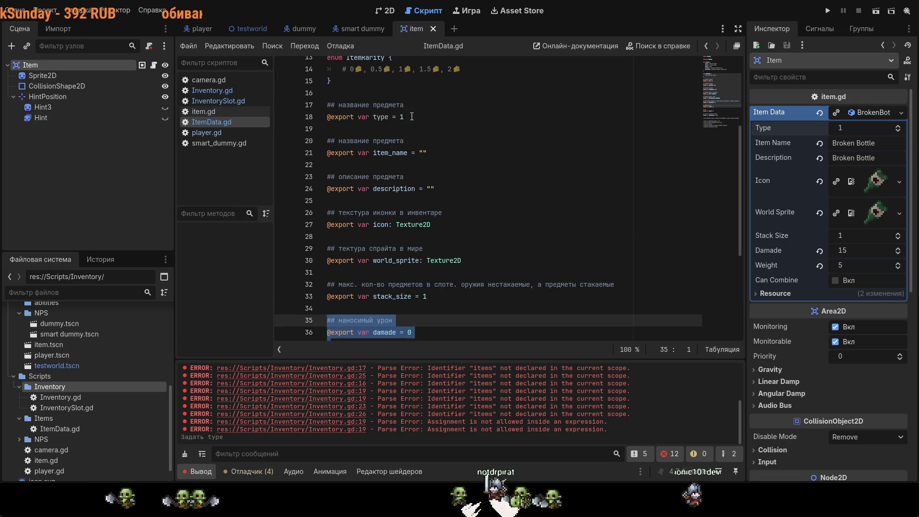
pyautogui.scroll(1, 375, 129)
pyautogui.moveTo(379, 152); pyautogui.dragTo(328, 164)
pyautogui.moveTo(372, 188); pyautogui.dragTo(435, 189)
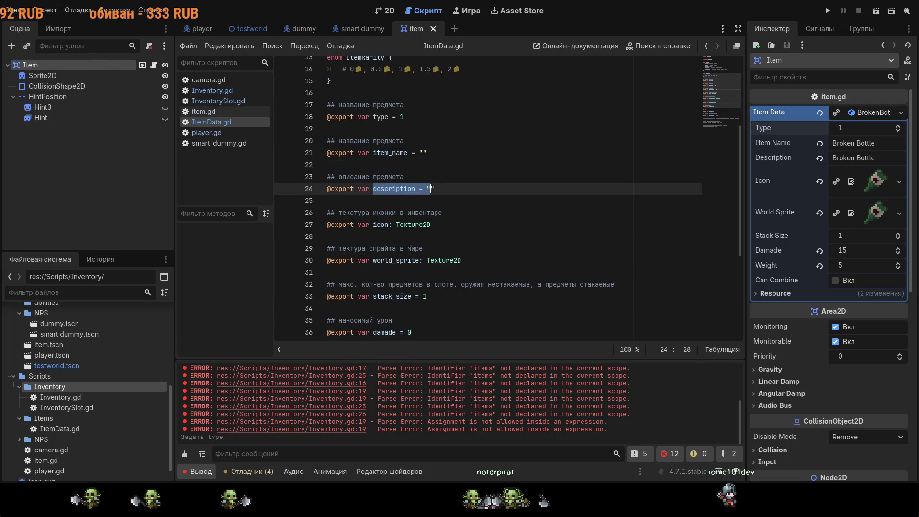
pyautogui.scroll(-1, 426, 266)
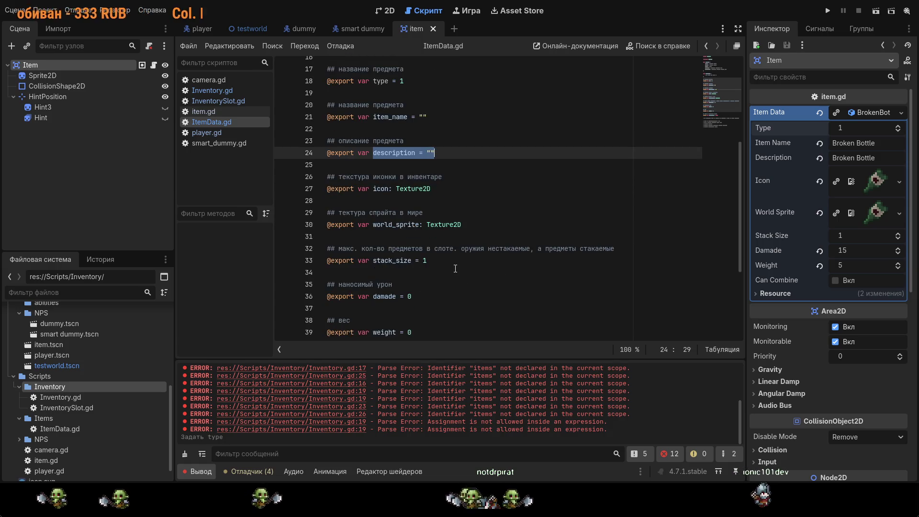
pyautogui.scroll(-3, 452, 267)
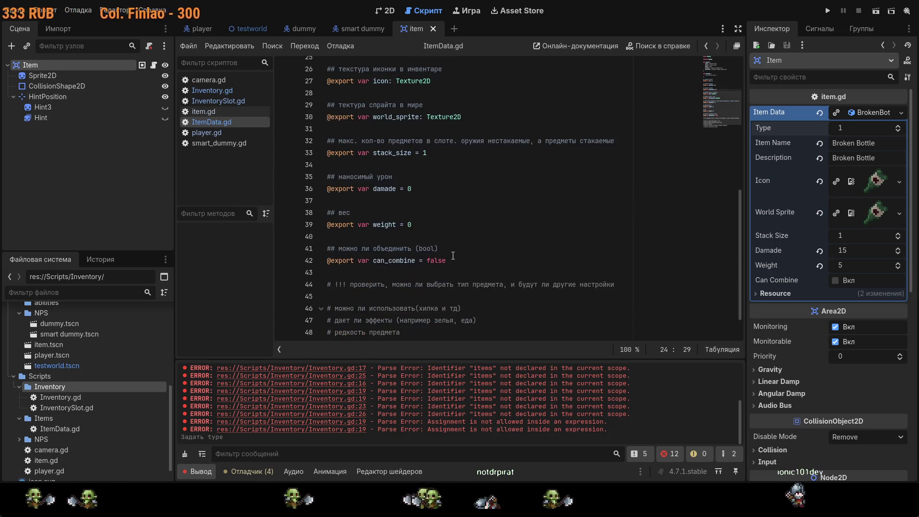
# - Put # before the damade, weight and can_combine export lines and save ItemData.gd
pyautogui.click(329, 190)
pyautogui.write('#')
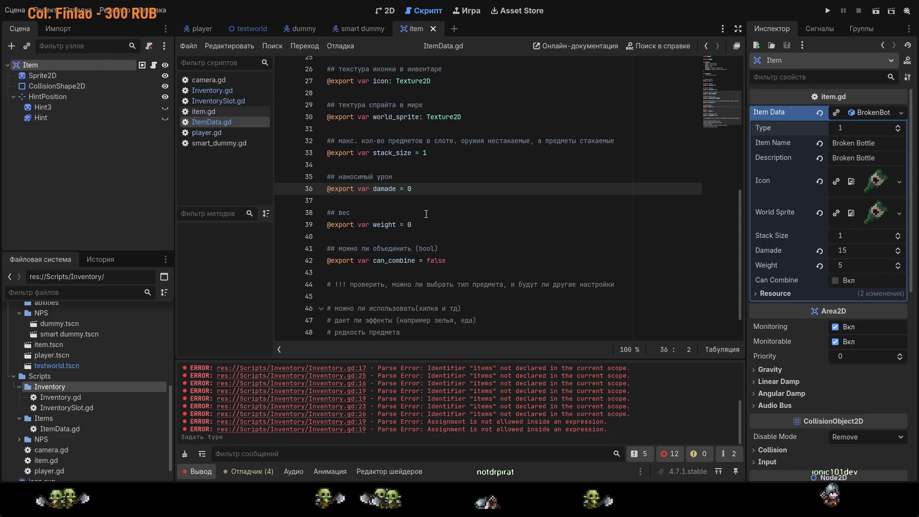
pyautogui.click(440, 224)
pyautogui.press('Home')
pyautogui.write('#')
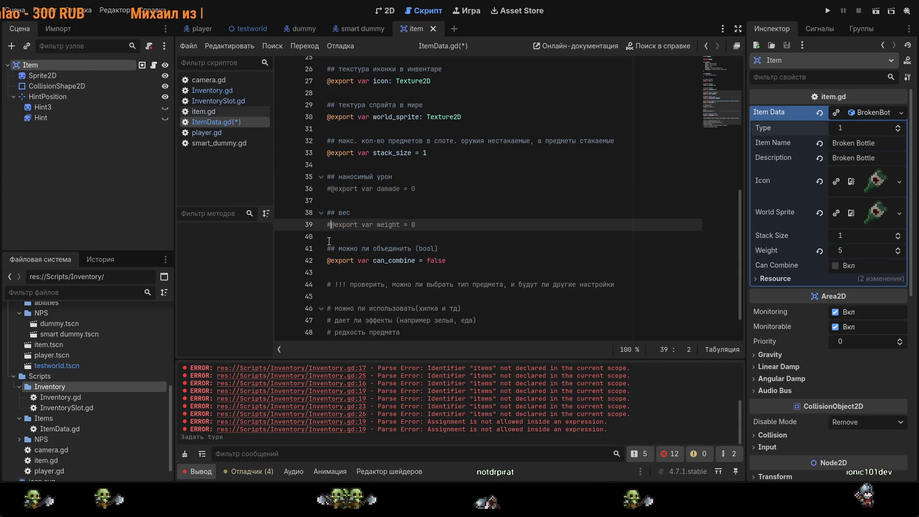
pyautogui.click(468, 260)
pyautogui.press('Home')
pyautogui.write('#')
pyautogui.hotkey('ctrl', 's')
# - Restore the weight export while keeping can_combine commented out
pyautogui.click(501, 241)
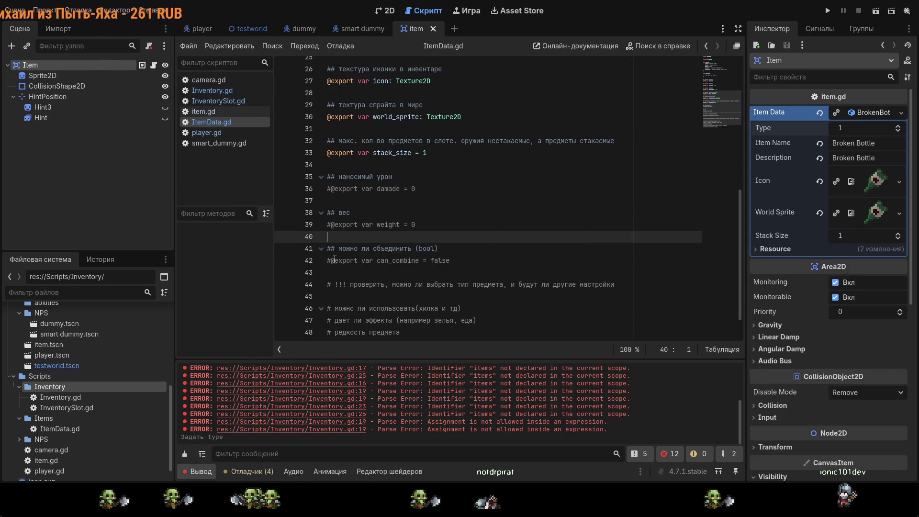
pyautogui.click(333, 260)
pyautogui.press('BackSpace')
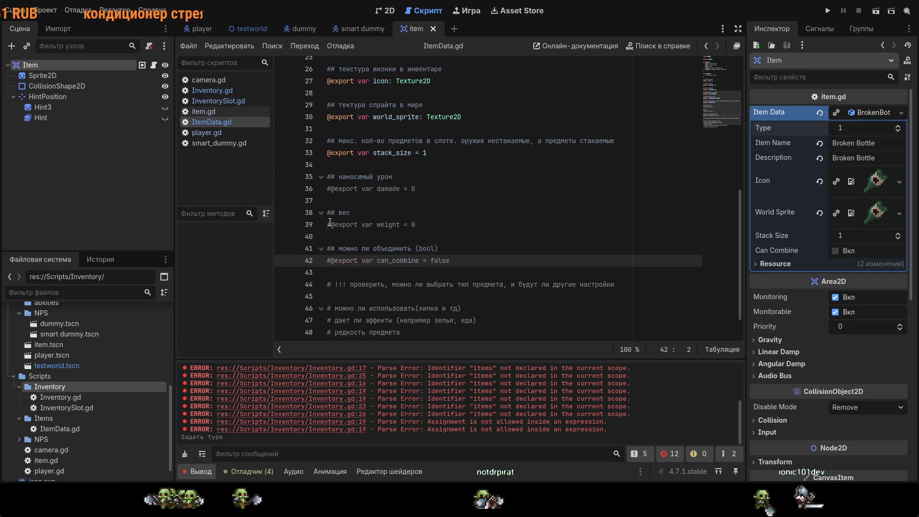
pyautogui.hotkey('ctrl', 'z')
pyautogui.hotkey('ctrl', 'z')
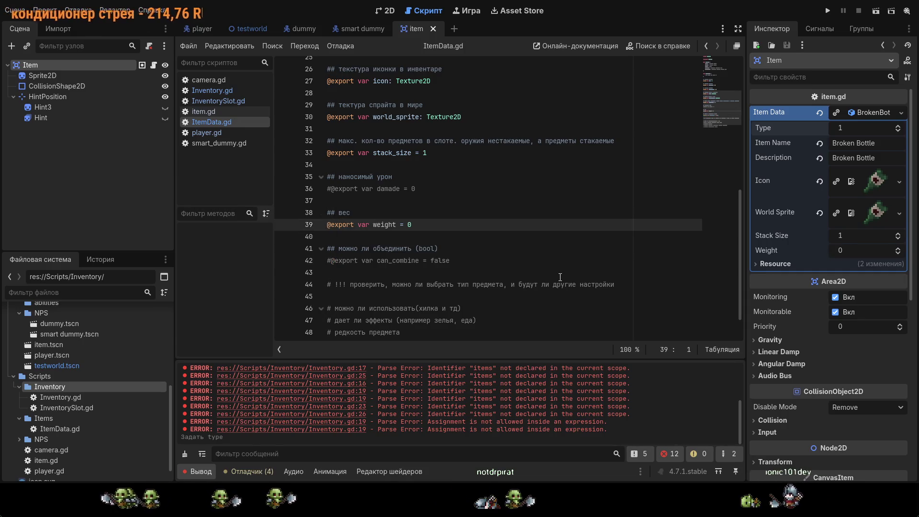
pyautogui.scroll(1, 564, 274)
pyautogui.scroll(1, 564, 274)
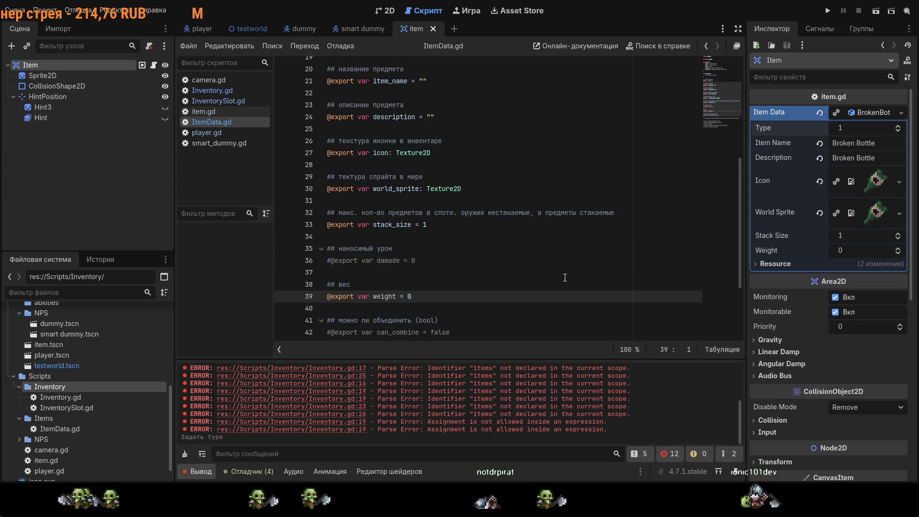
pyautogui.scroll(2, 565, 277)
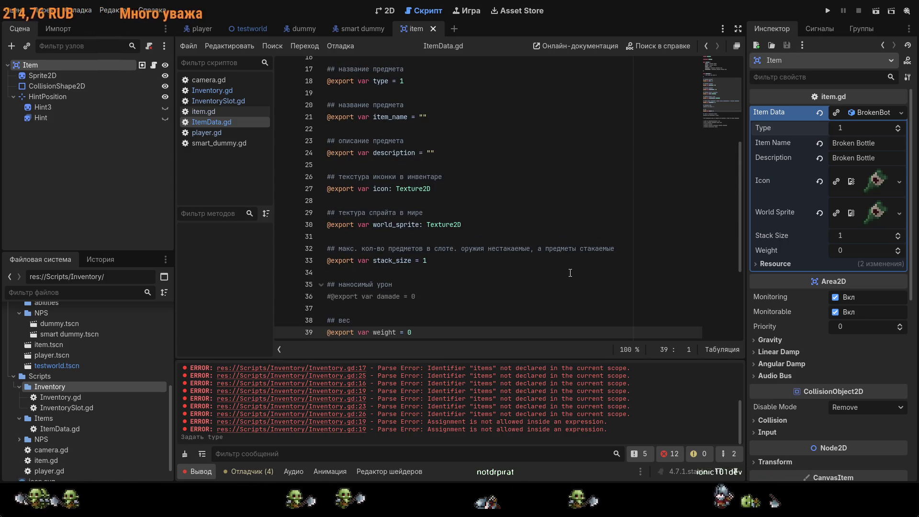
# - Delete the type export lines 17–18 from ItemData.gd
pyautogui.scroll(2, 570, 273)
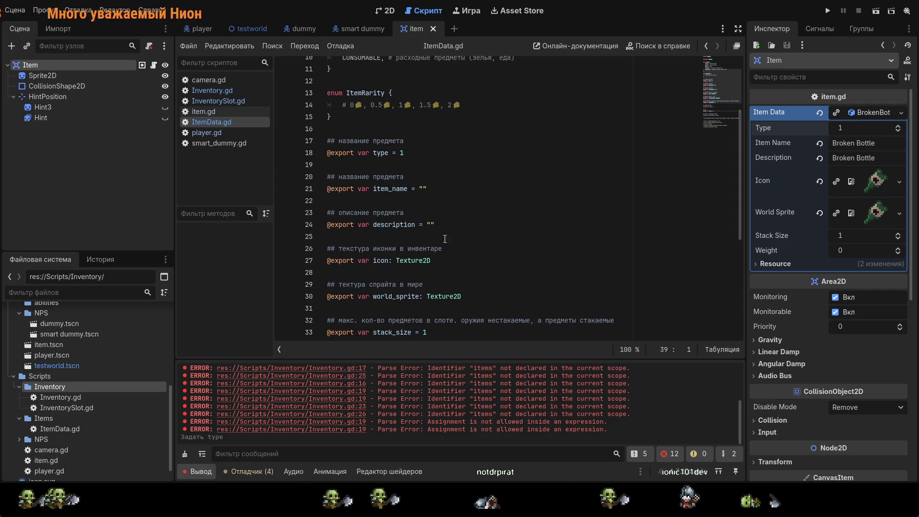
pyautogui.moveTo(406, 153); pyautogui.dragTo(313, 139)
pyautogui.press('Delete')
pyautogui.press('Delete')
pyautogui.press('BackSpace')
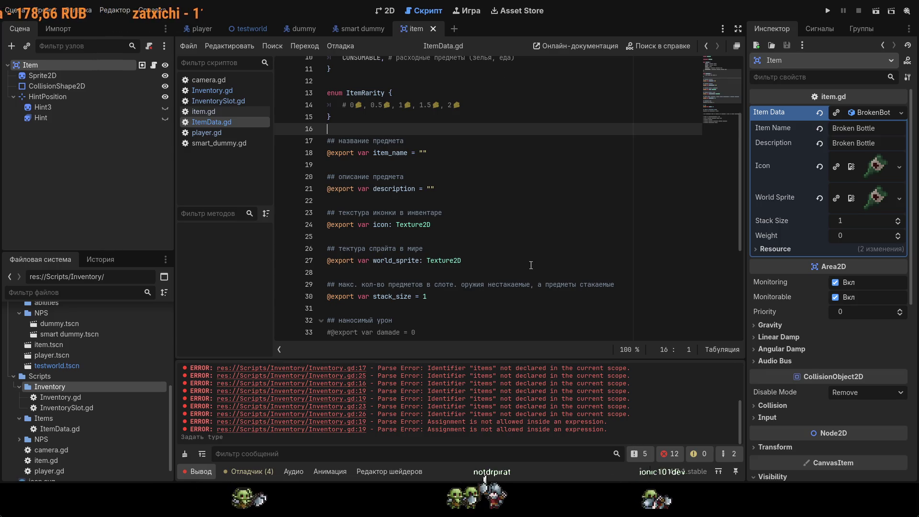
# - Set the item's Description to 'Broken Bottle description' by pasting the copied word
pyautogui.scroll(-1, 478, 215)
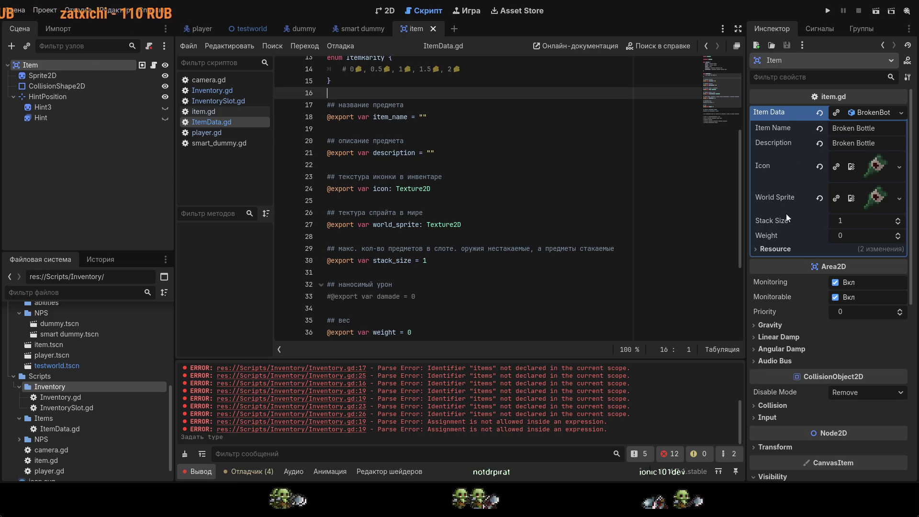
pyautogui.click(880, 143)
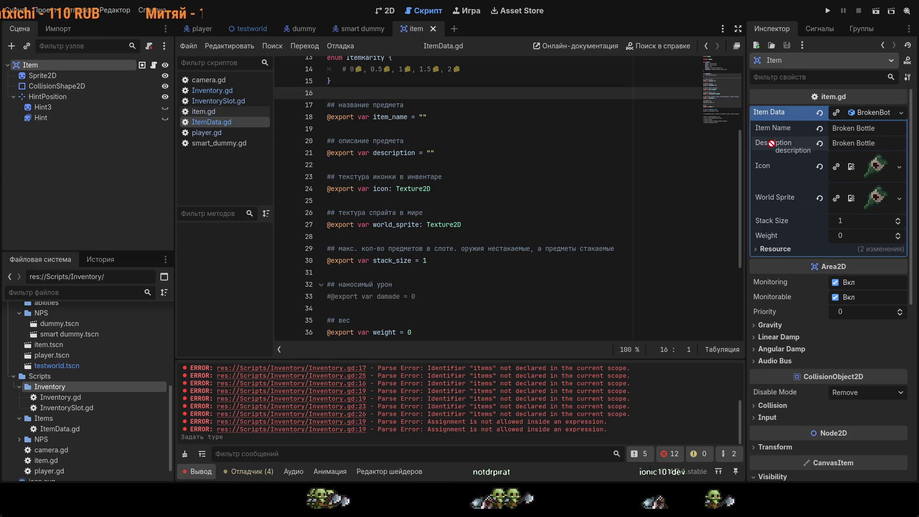
pyautogui.moveTo(373, 153); pyautogui.dragTo(421, 153)
pyautogui.doubleClick(394, 152)
pyautogui.hotkey('ctrl', 'c')
pyautogui.click(877, 143)
pyautogui.hotkey('ctrl', 'v')
pyautogui.press('Return')
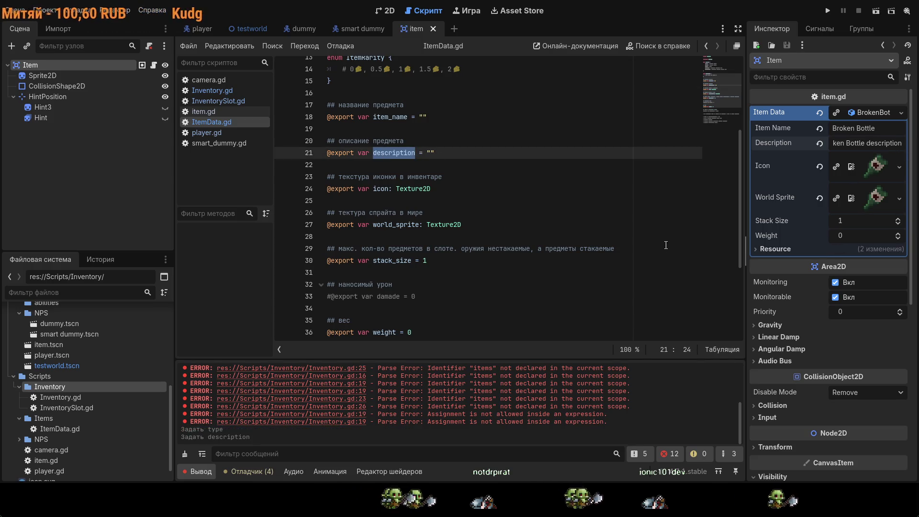
pyautogui.click(646, 248)
pyautogui.click(840, 148)
pyautogui.press('Home')
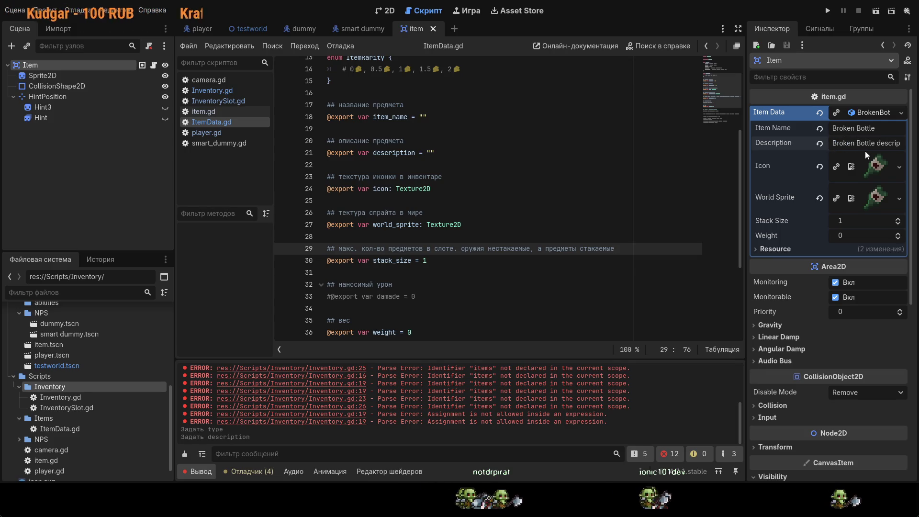
pyautogui.click(535, 186)
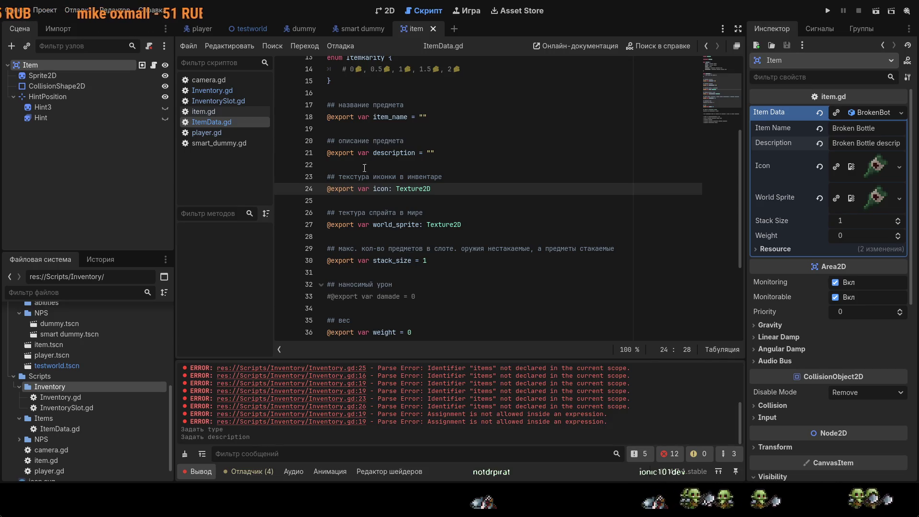
pyautogui.click(355, 156)
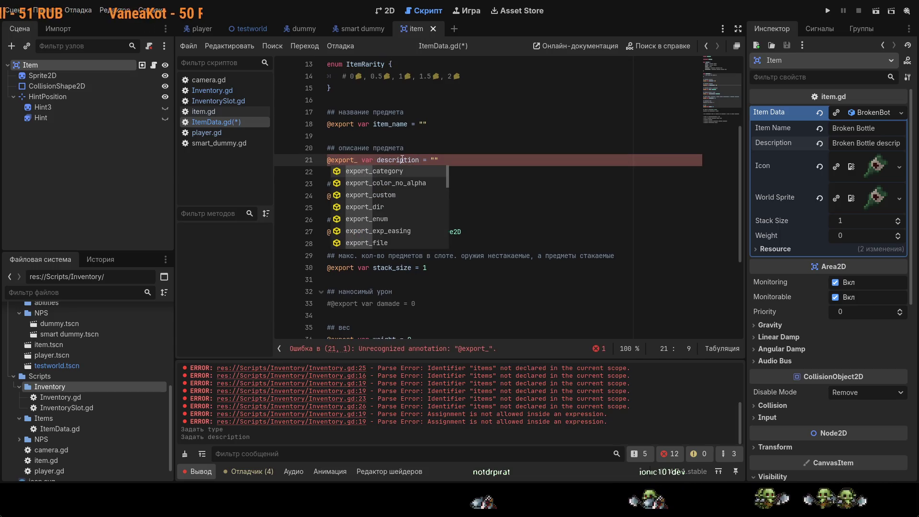
pyautogui.scroll(-15, 432, 229)
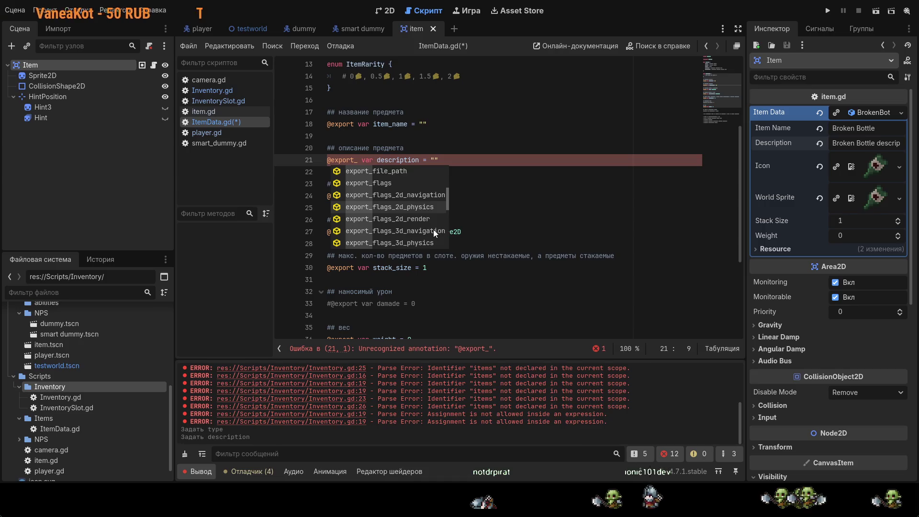
pyautogui.scroll(-5, 432, 229)
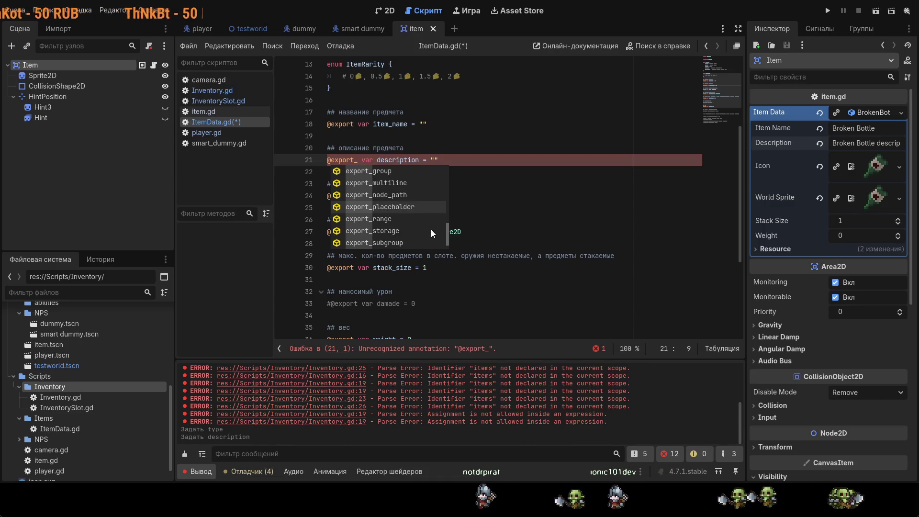
pyautogui.scroll(-3, 431, 230)
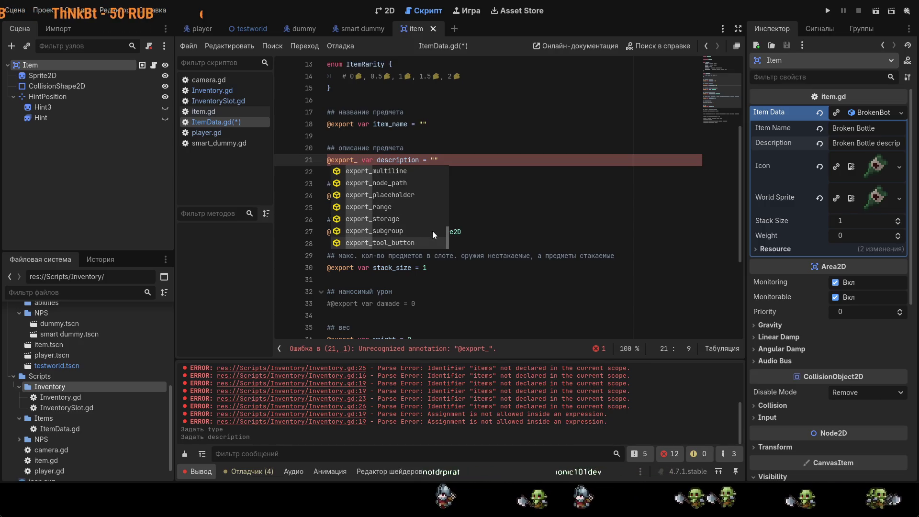
pyautogui.scroll(8, 432, 231)
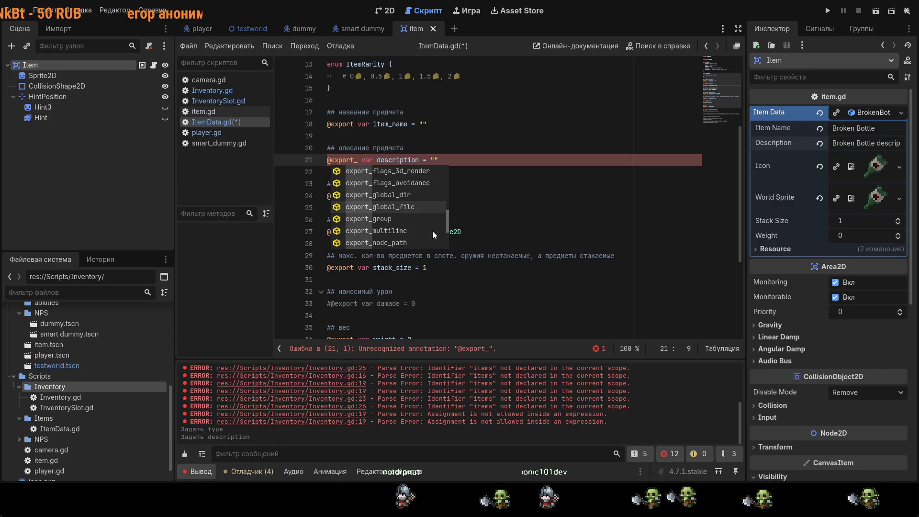
pyautogui.scroll(9, 433, 230)
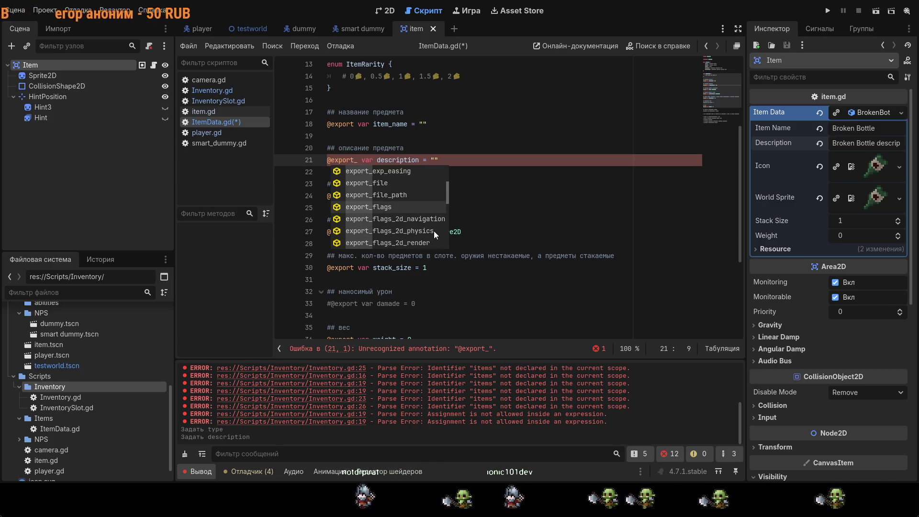
pyautogui.scroll(5, 433, 231)
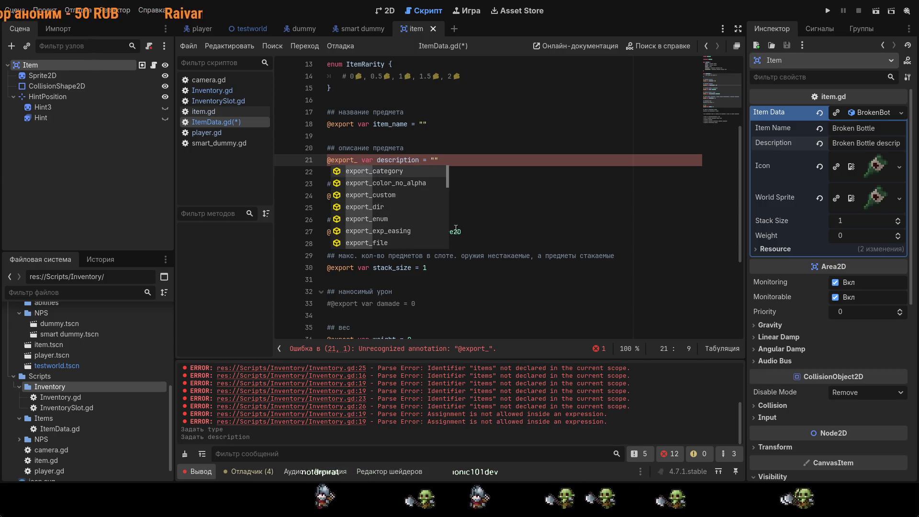
pyautogui.click(359, 160)
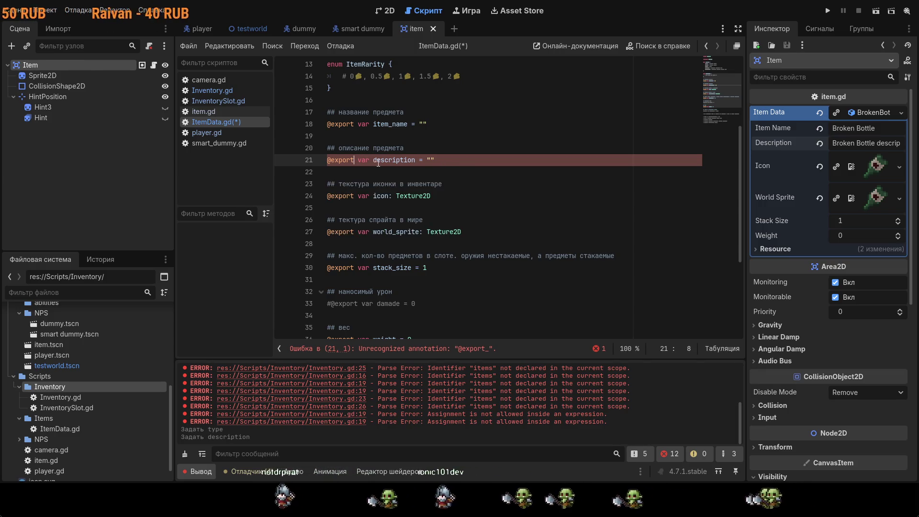
pyautogui.hotkey('ctrl', 's')
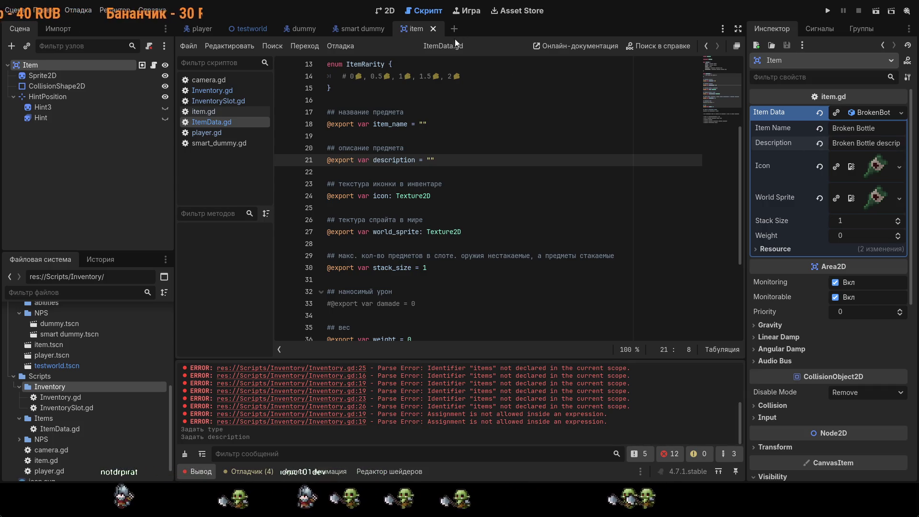
pyautogui.keyDown('ctrl'); pyautogui.click(351, 161); pyautogui.keyUp('ctrl')
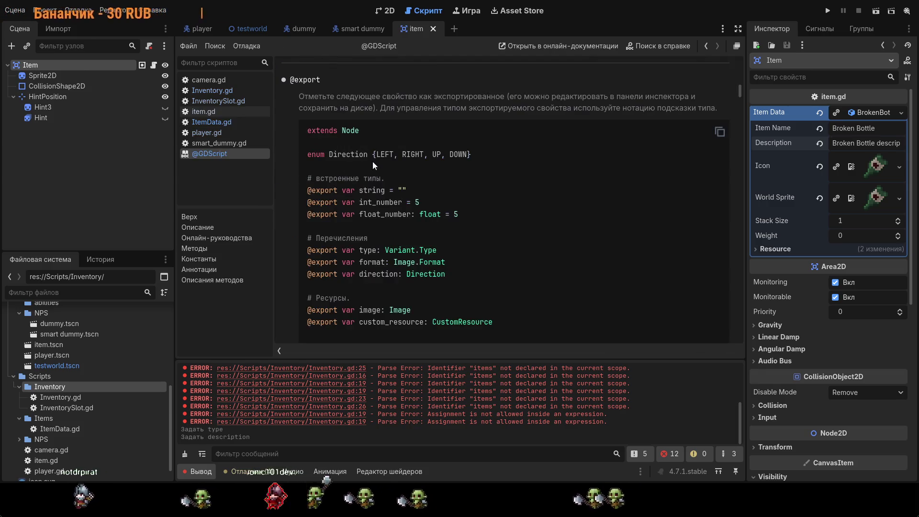
pyautogui.scroll(-10, 421, 194)
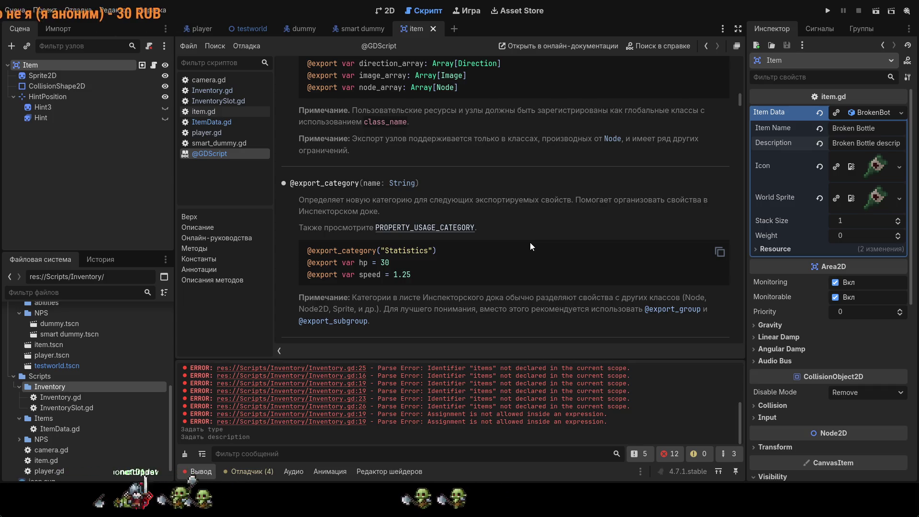
pyautogui.scroll(-2, 564, 267)
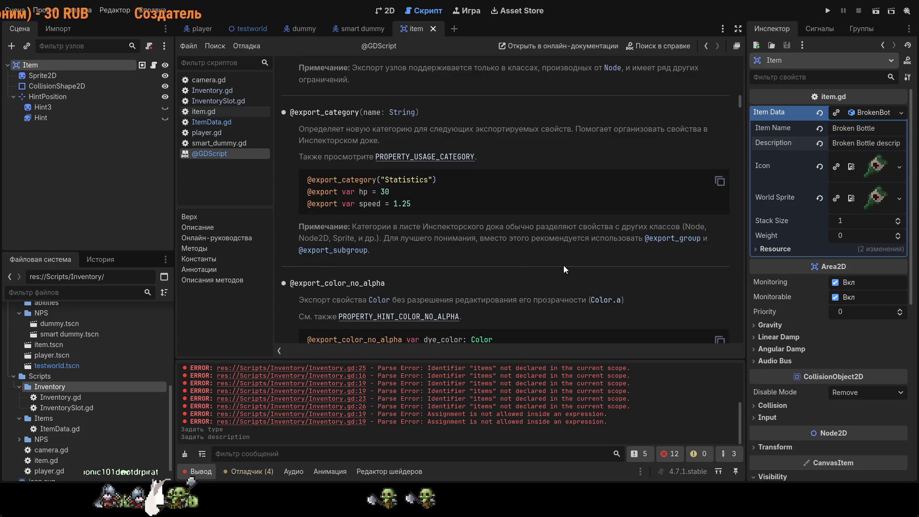
pyautogui.scroll(1, 564, 266)
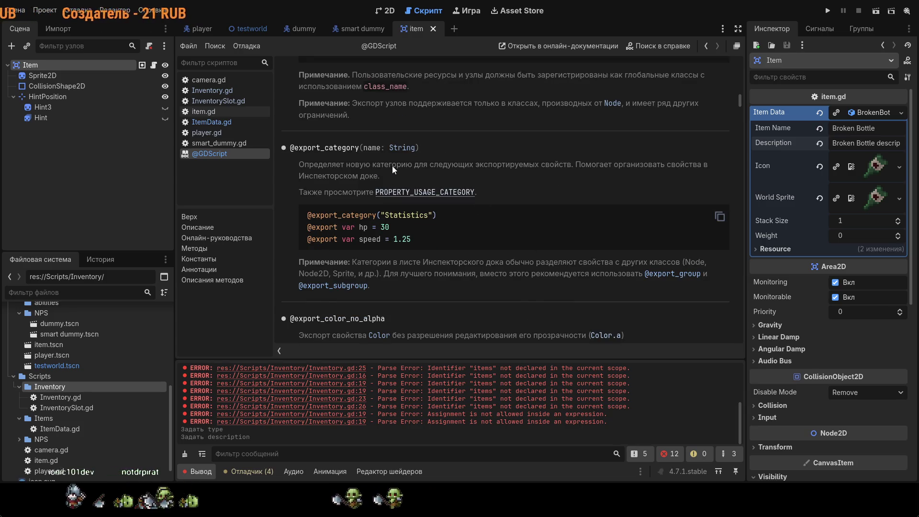
pyautogui.scroll(-2, 469, 217)
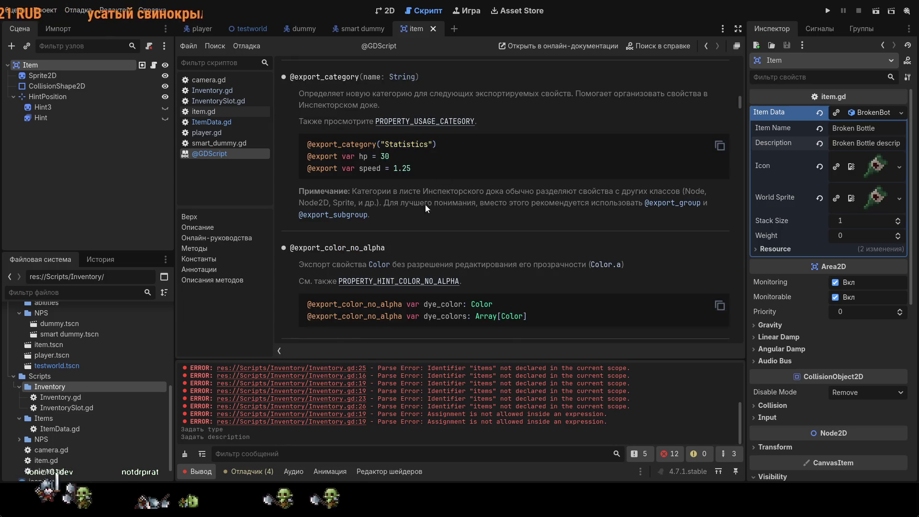
pyautogui.scroll(-2, 428, 210)
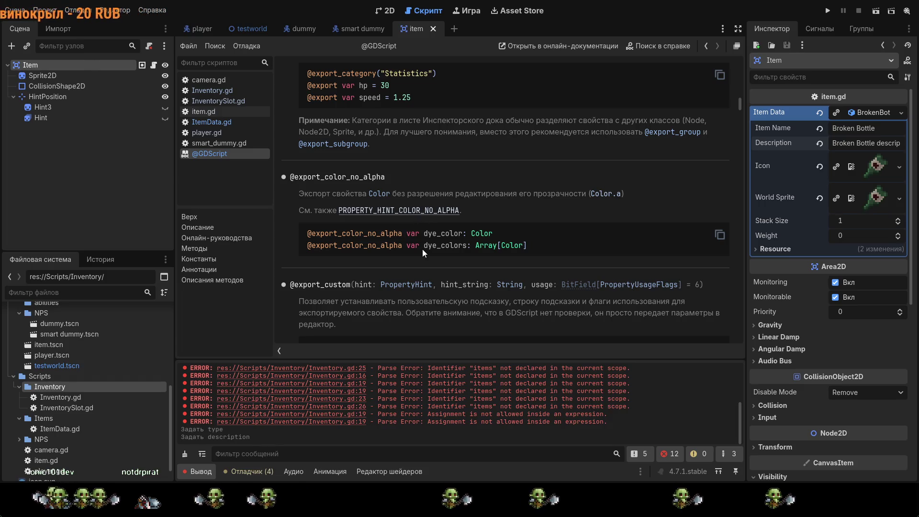
pyautogui.scroll(-3, 426, 247)
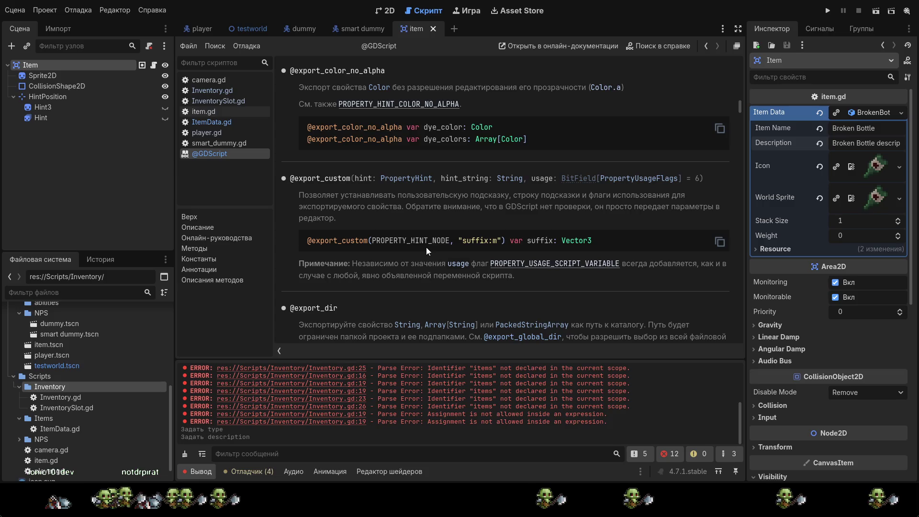
pyautogui.scroll(-9, 426, 248)
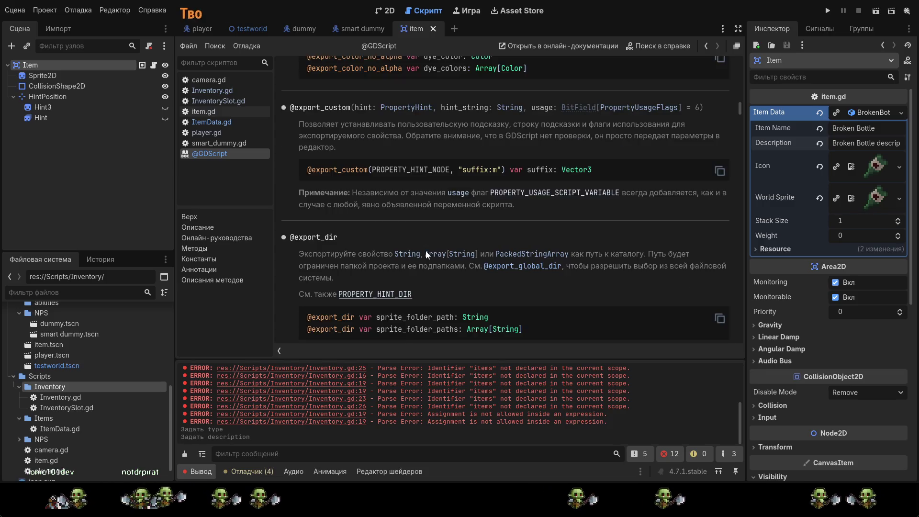
pyautogui.scroll(-3, 425, 250)
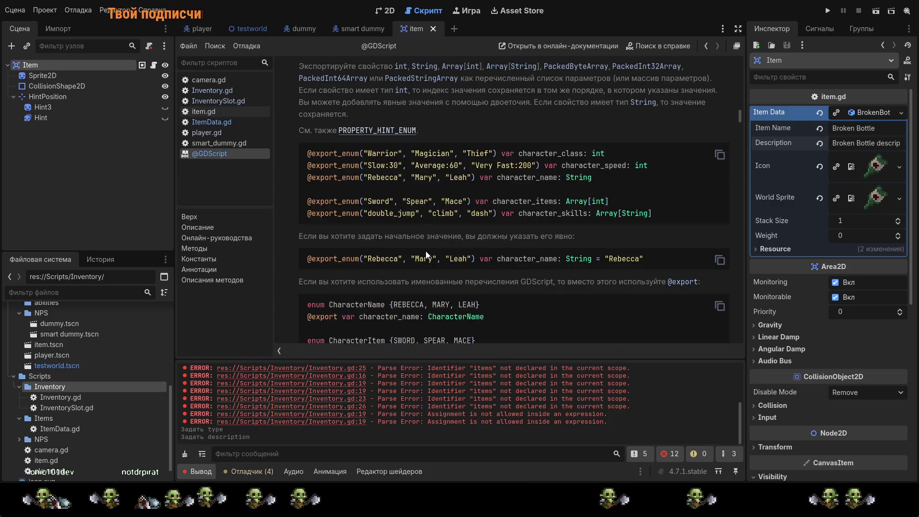
pyautogui.scroll(2, 426, 251)
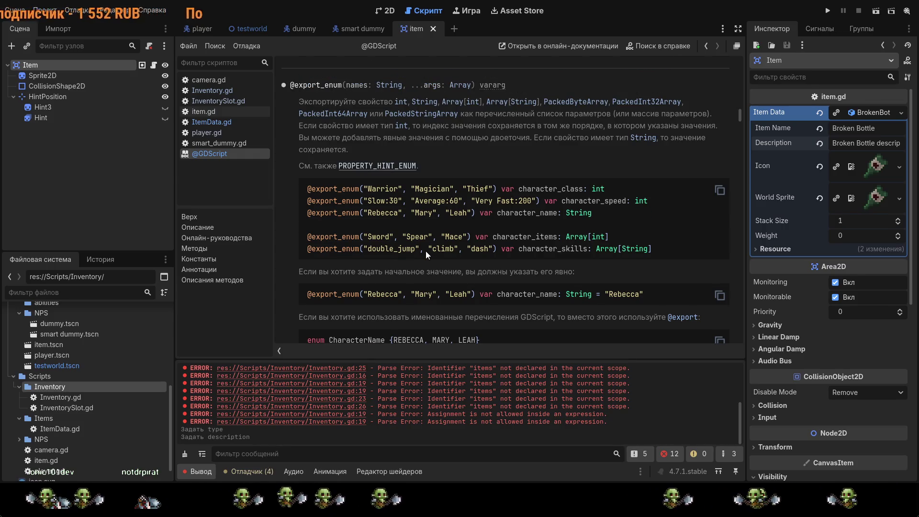
pyautogui.scroll(-8, 426, 251)
pyautogui.scroll(-8, 426, 250)
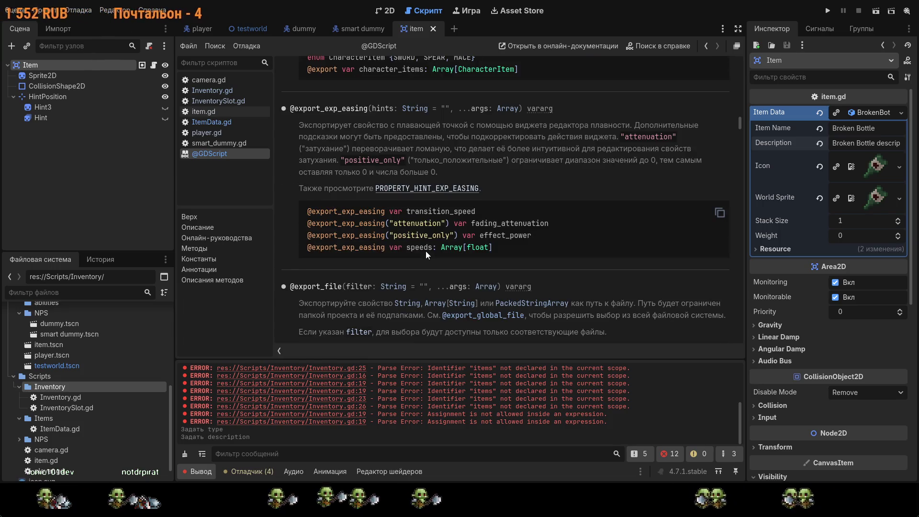
pyautogui.scroll(-16, 426, 251)
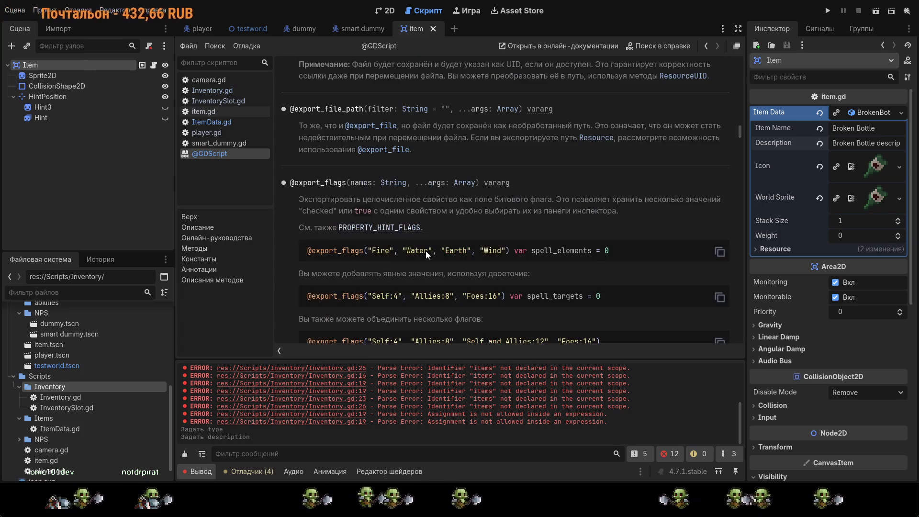
pyautogui.scroll(-10, 425, 250)
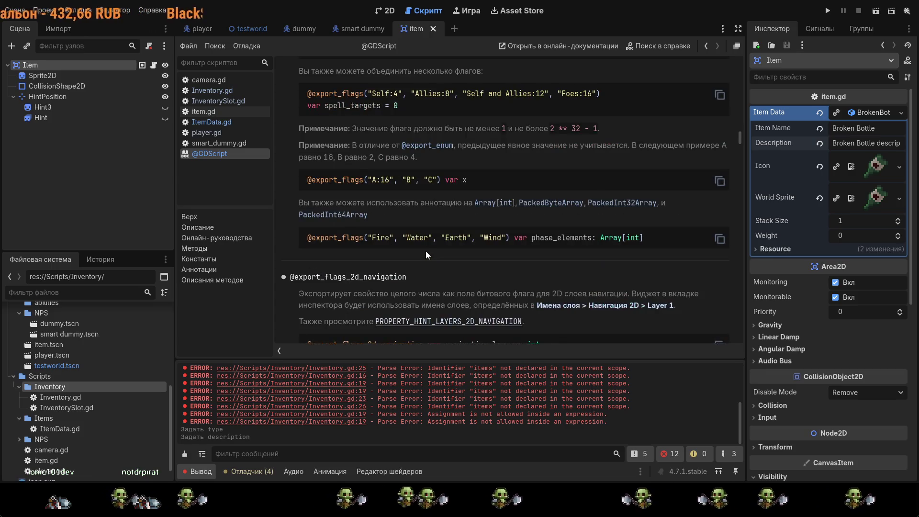
pyautogui.scroll(-20, 426, 251)
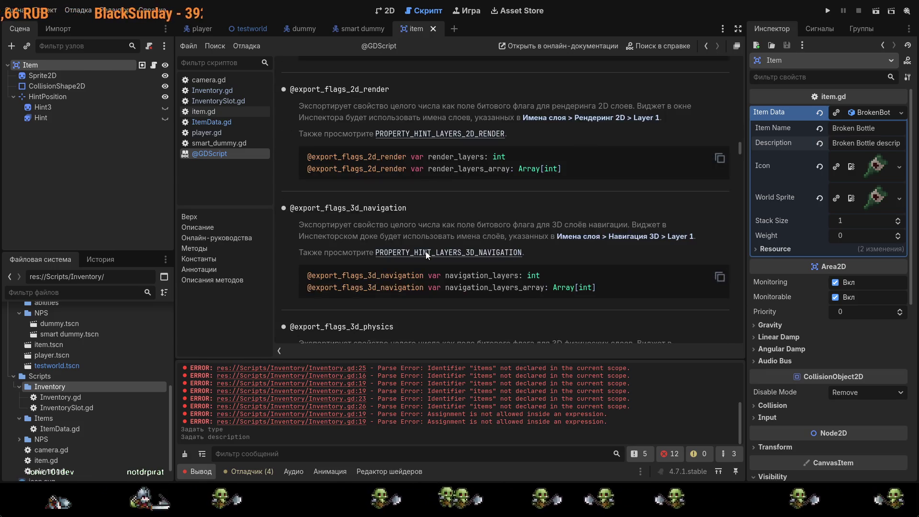
pyautogui.scroll(-10, 426, 251)
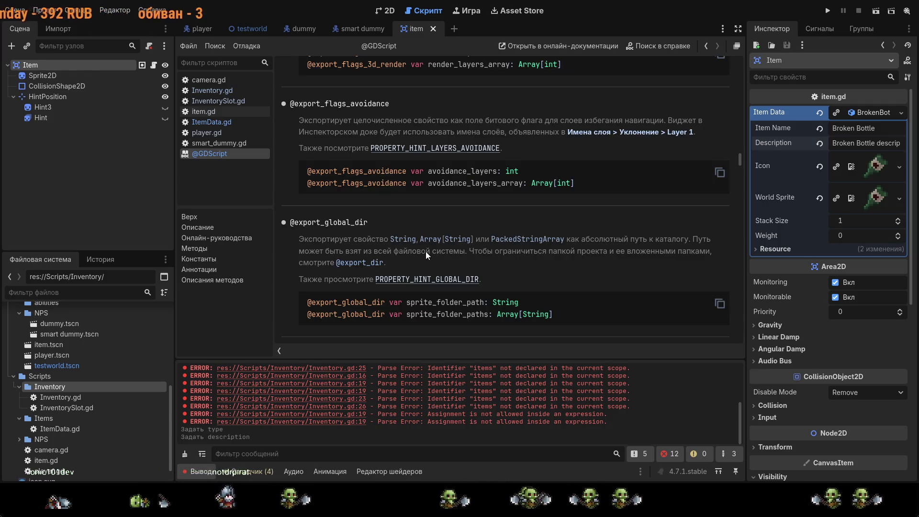
pyautogui.scroll(-7, 426, 251)
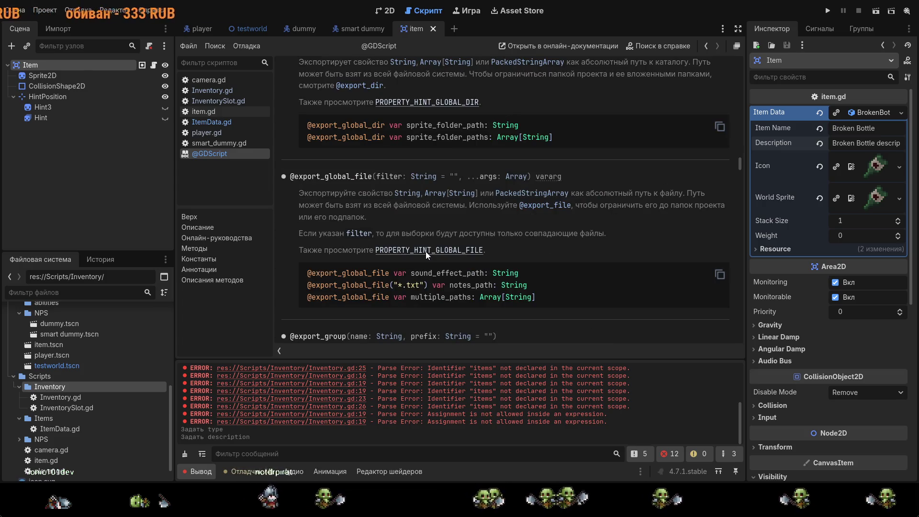
pyautogui.scroll(-10, 426, 251)
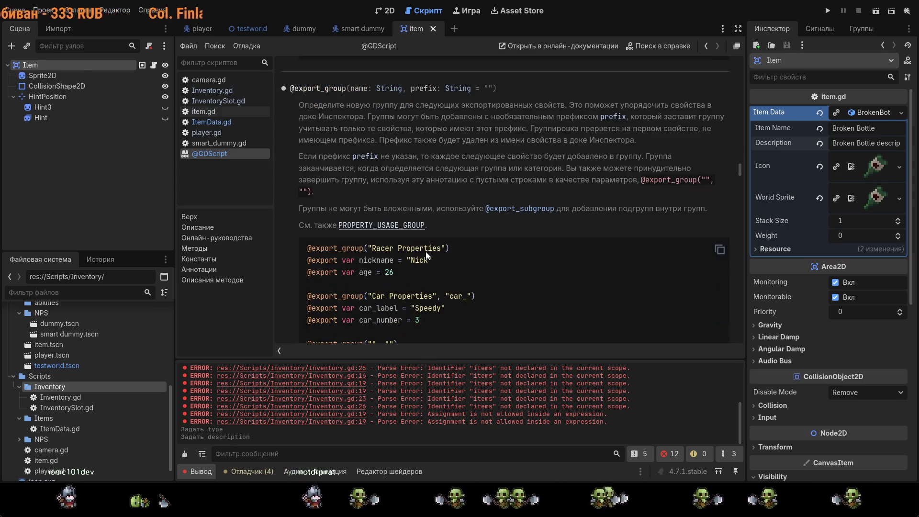
pyautogui.scroll(-6, 425, 251)
pyautogui.scroll(-1, 424, 252)
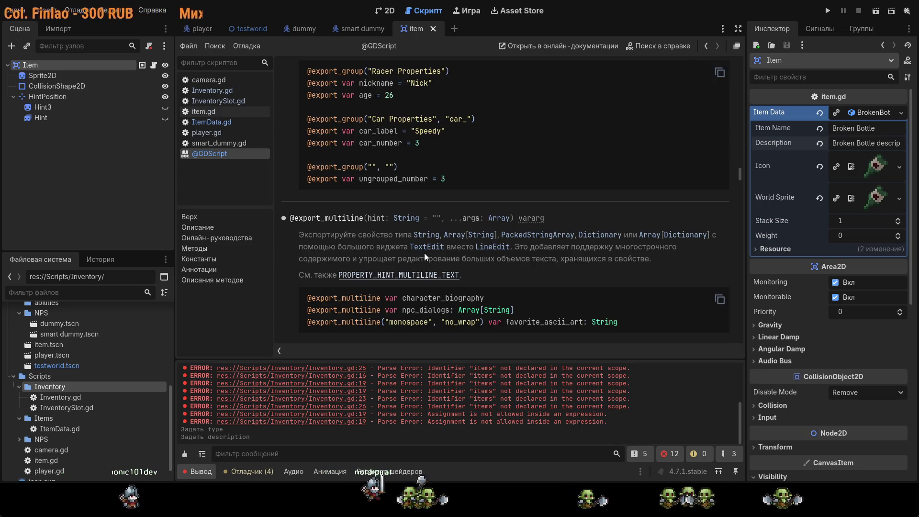
pyautogui.scroll(-10, 424, 252)
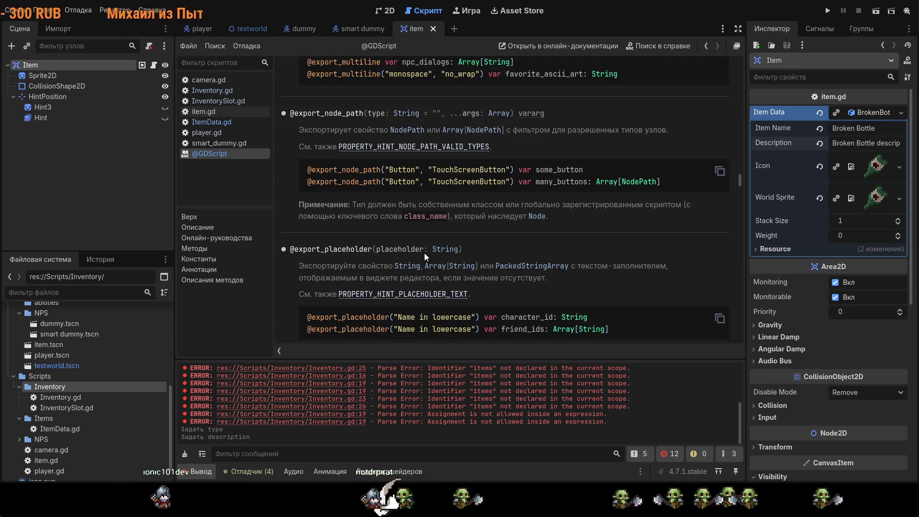
pyautogui.scroll(-7, 449, 255)
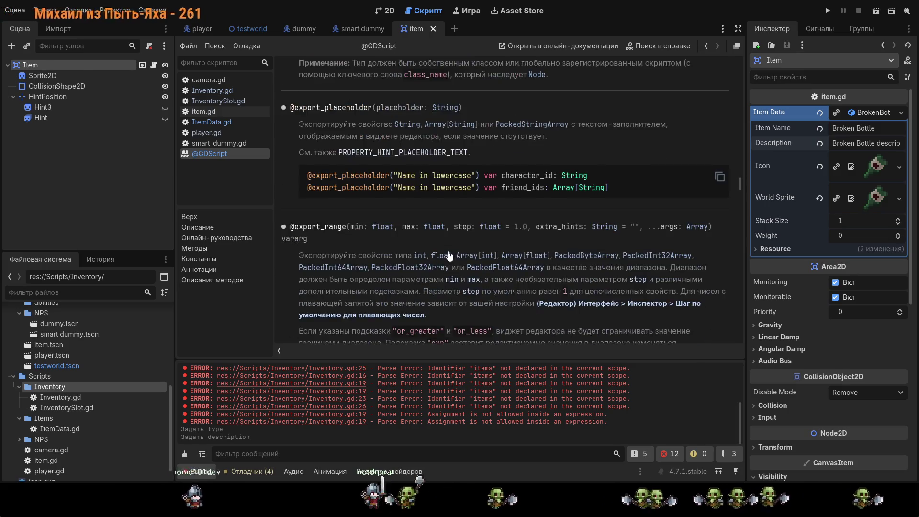
pyautogui.middleClick(242, 157)
pyautogui.click(466, 209)
pyautogui.click(468, 200)
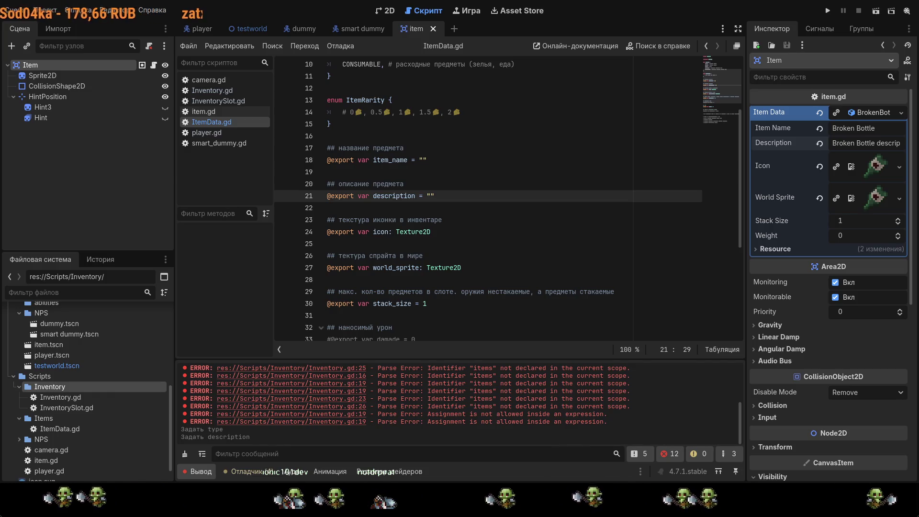
pyautogui.click(364, 171)
pyautogui.click(354, 196)
pyautogui.write('_')
pyautogui.press('Escape')
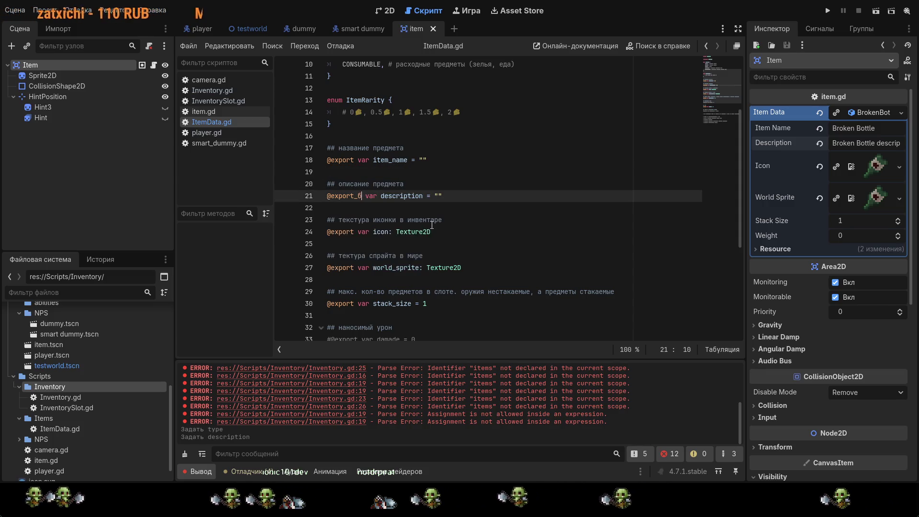
pyautogui.write('m')
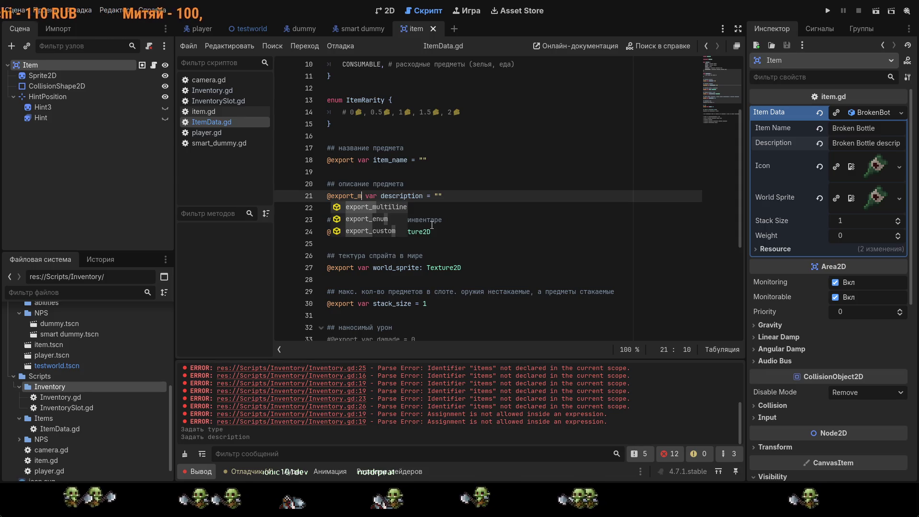
pyautogui.doubleClick(389, 207)
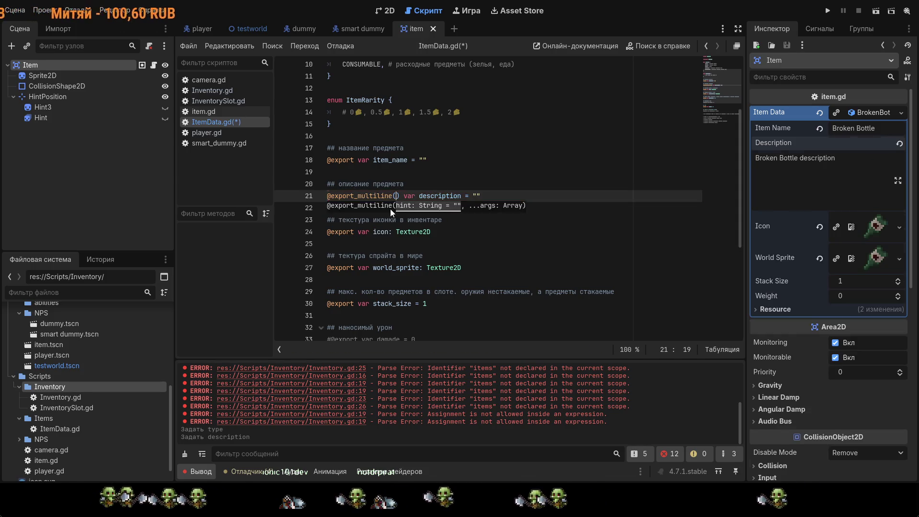
pyautogui.press('Down')
pyautogui.press('Down')
pyautogui.press('Down')
pyautogui.hotkey('ctrl', 's')
pyautogui.moveTo(876, 225); pyautogui.dragTo(330, 46)
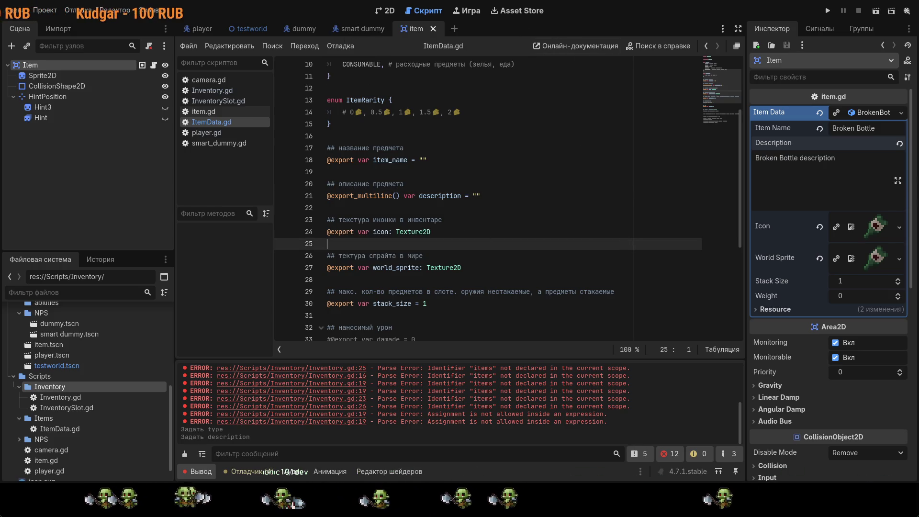
pyautogui.click(403, 196)
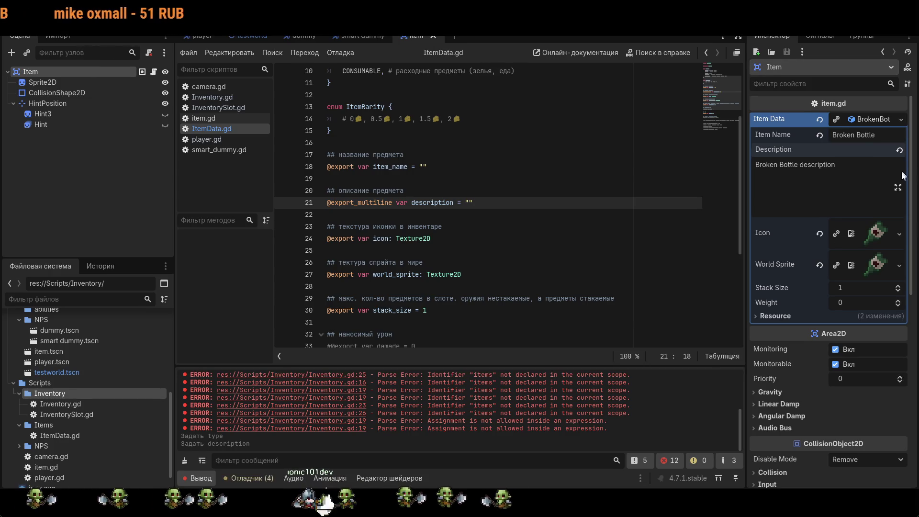
pyautogui.click(898, 187)
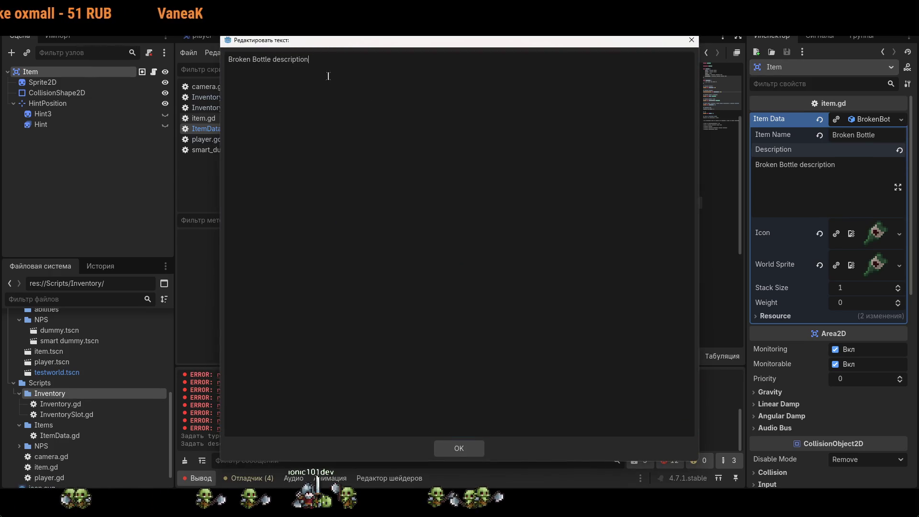
pyautogui.click(689, 39)
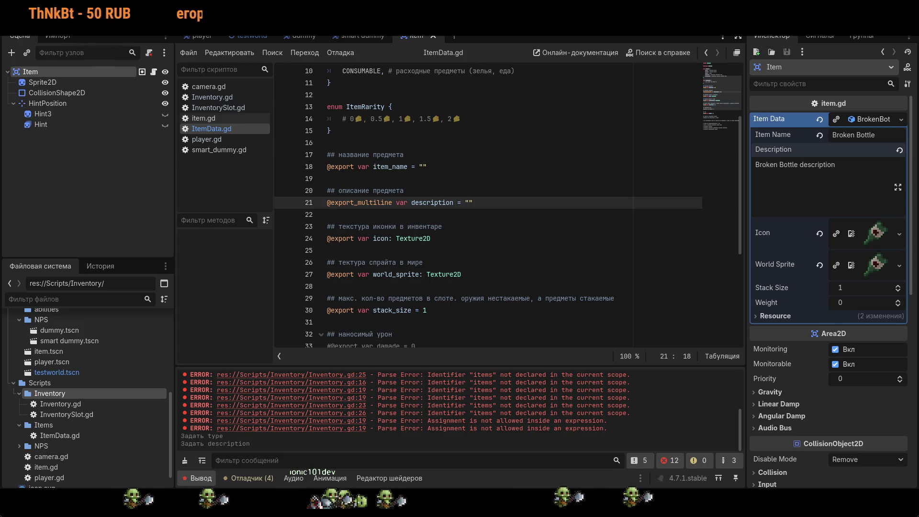
pyautogui.click(441, 227)
pyautogui.scroll(-2, 488, 206)
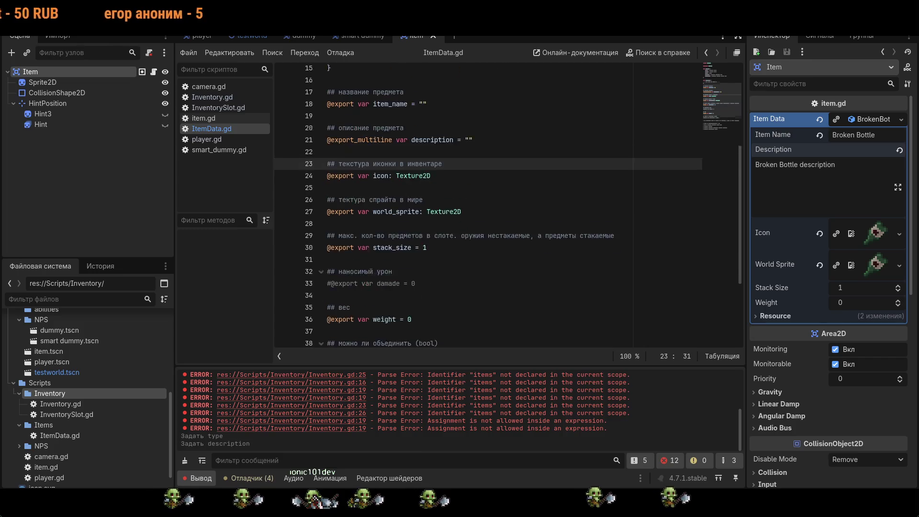
pyautogui.scroll(-2, 488, 205)
pyautogui.scroll(-2, 488, 206)
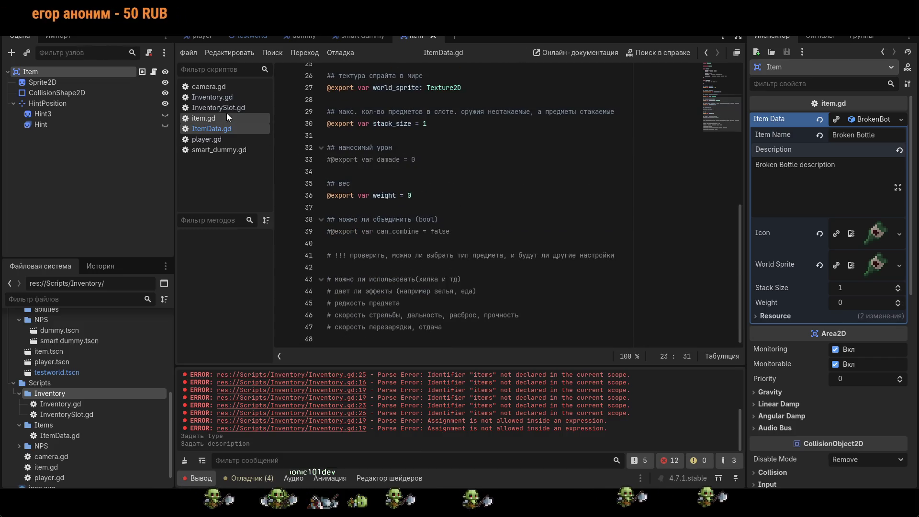
pyautogui.scroll(2, 430, 201)
pyautogui.click(415, 196)
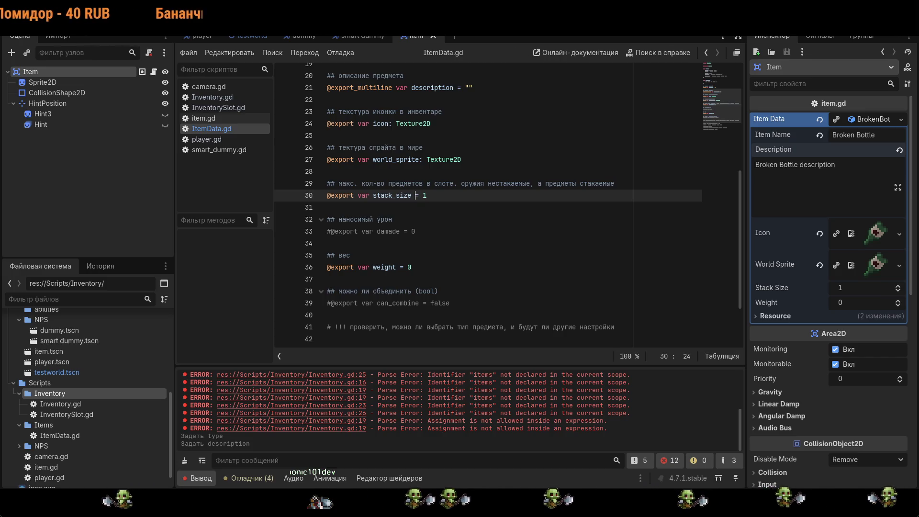
pyautogui.write(':')
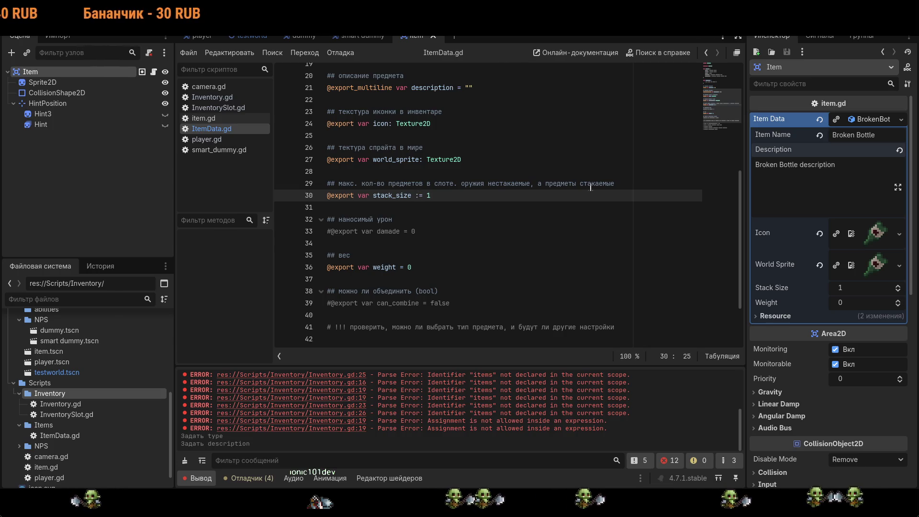
pyautogui.click(392, 219)
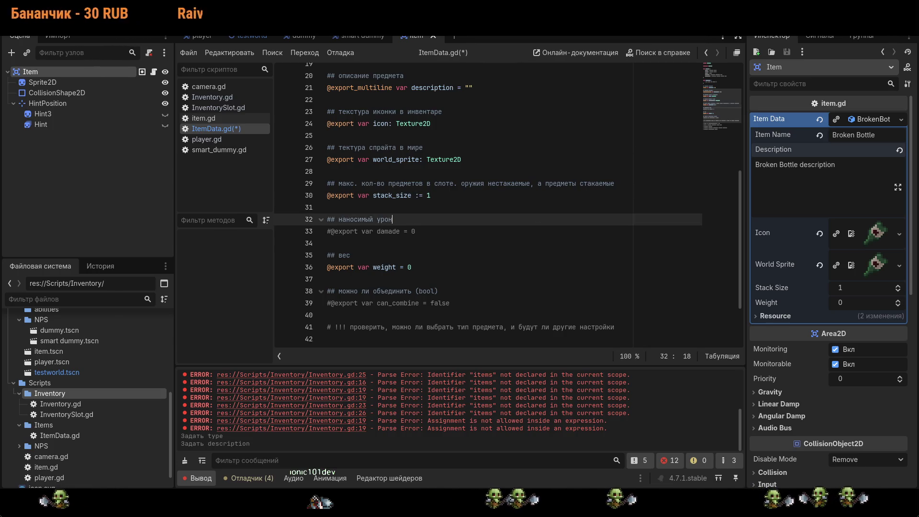
pyautogui.hotkey('ctrl', 'z')
pyautogui.click(393, 219)
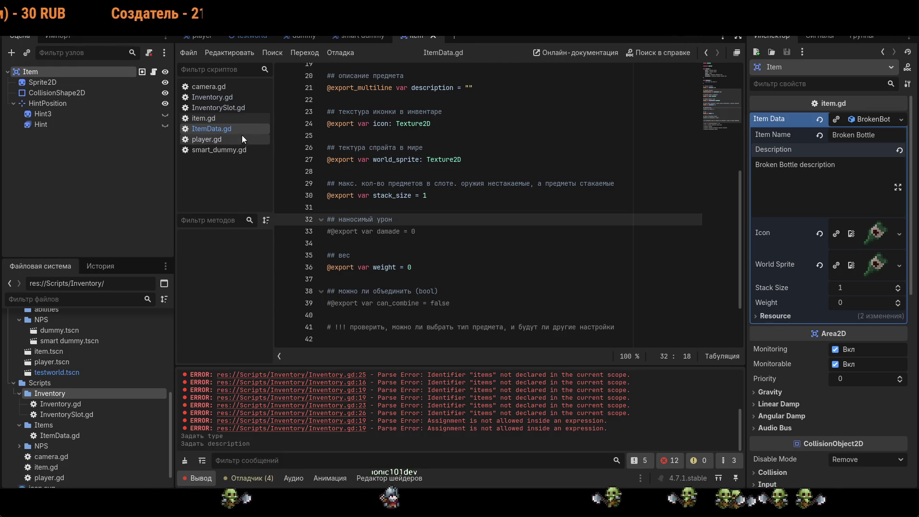
pyautogui.scroll(-2, 431, 201)
pyautogui.scroll(8, 478, 206)
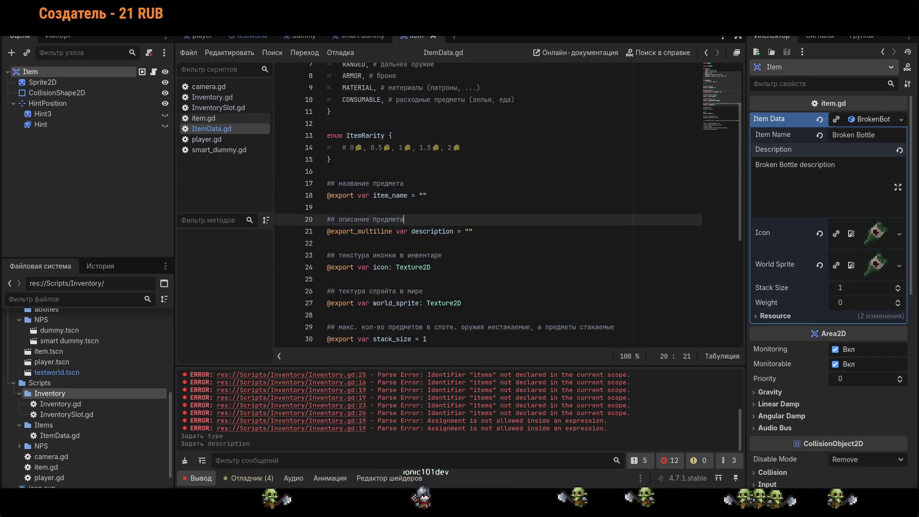
pyautogui.click(403, 298)
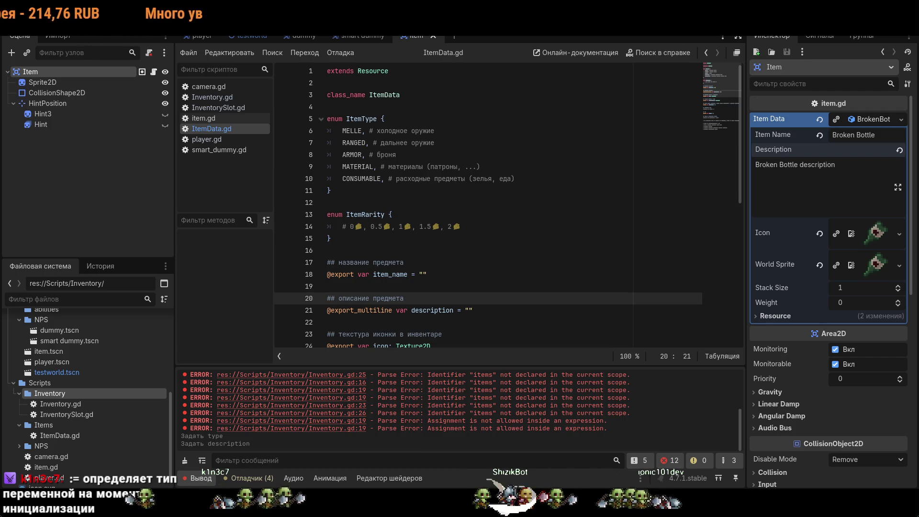
pyautogui.scroll(-2, 488, 206)
pyautogui.scroll(-1, 488, 205)
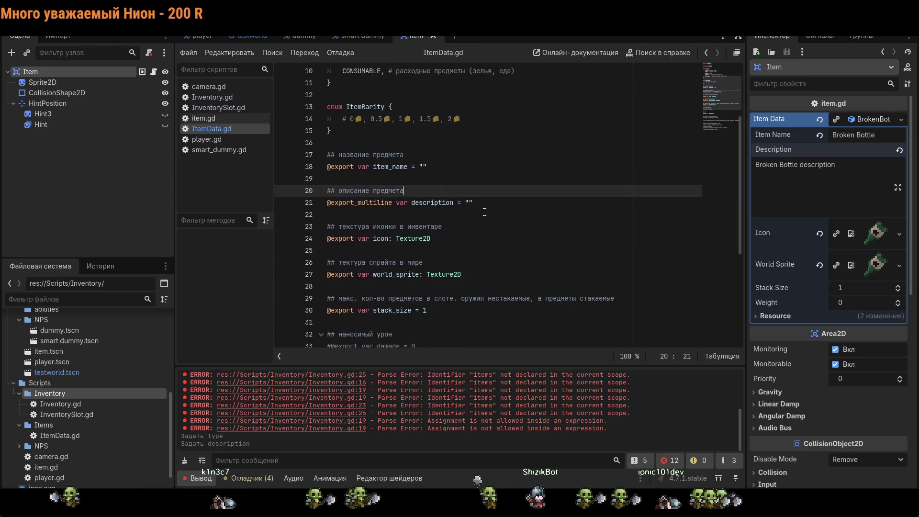
pyautogui.click(421, 166)
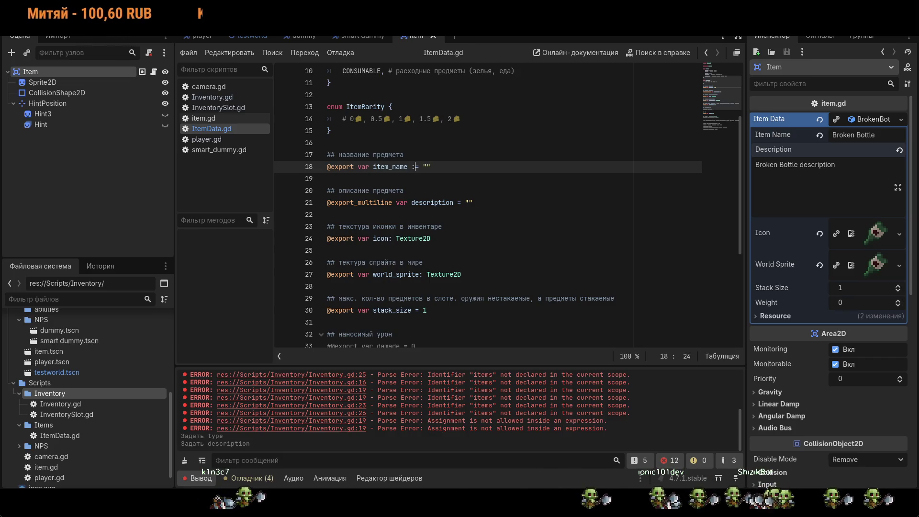
# - Switch the item_name, description, stack_size, damade and weight assignments to := typing, save, and open Inventory.gd
pyautogui.click(458, 203)
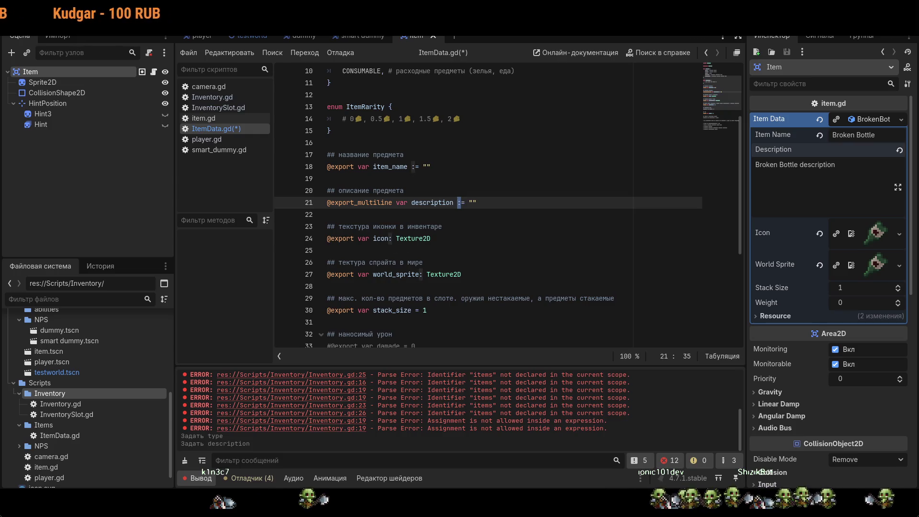
pyautogui.click(388, 239)
pyautogui.scroll(-2, 418, 244)
pyautogui.click(418, 243)
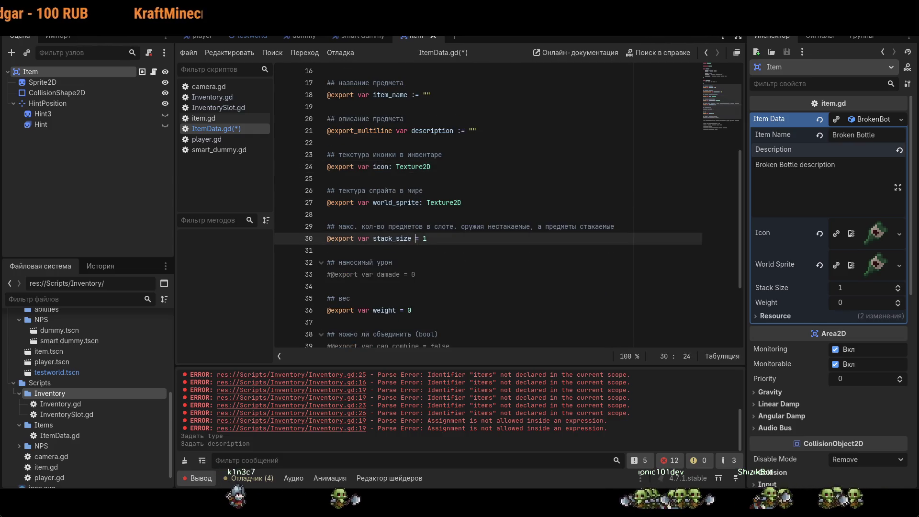
pyautogui.write(':')
pyautogui.click(404, 274)
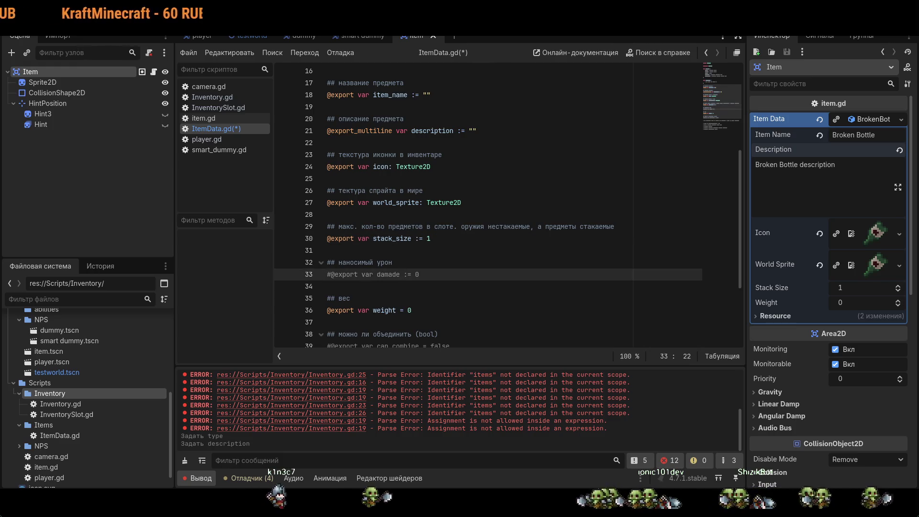
pyautogui.click(398, 310)
pyautogui.write(':')
pyautogui.scroll(-2, 450, 297)
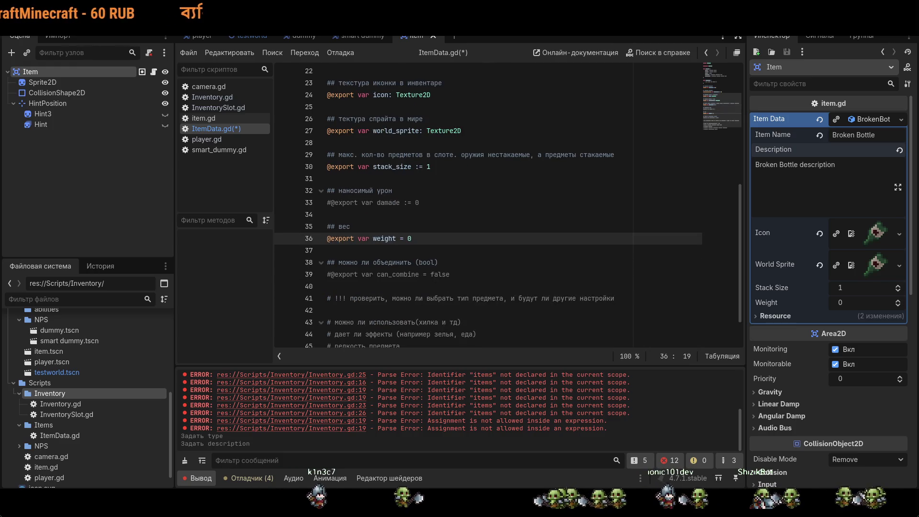
pyautogui.scroll(7, 404, 238)
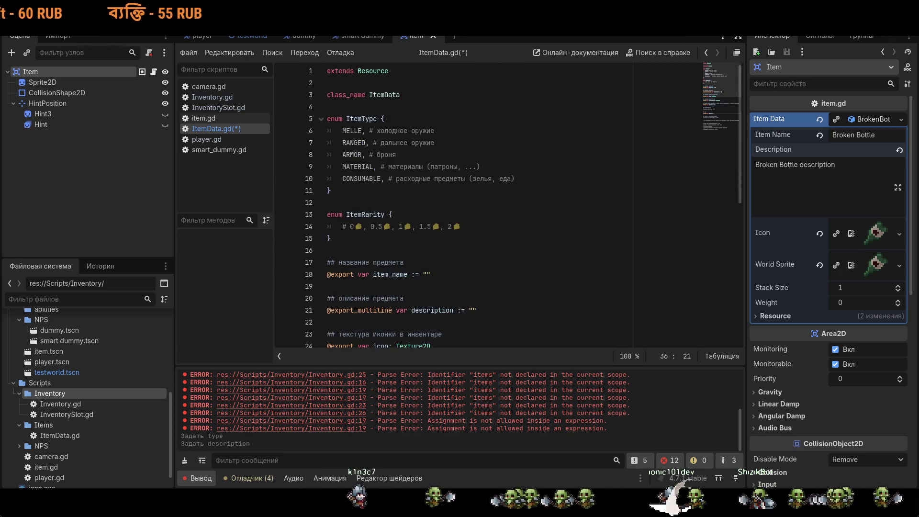
pyautogui.hotkey('ctrl', 's')
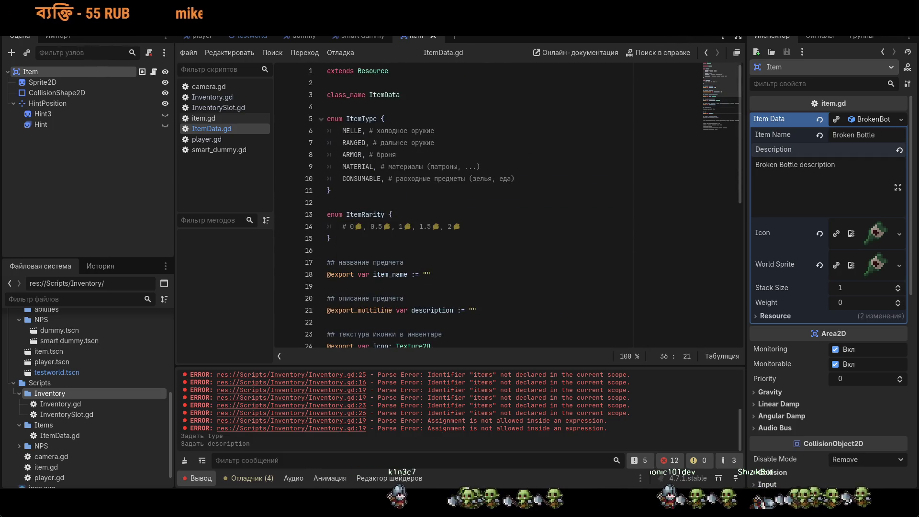
pyautogui.click(231, 100)
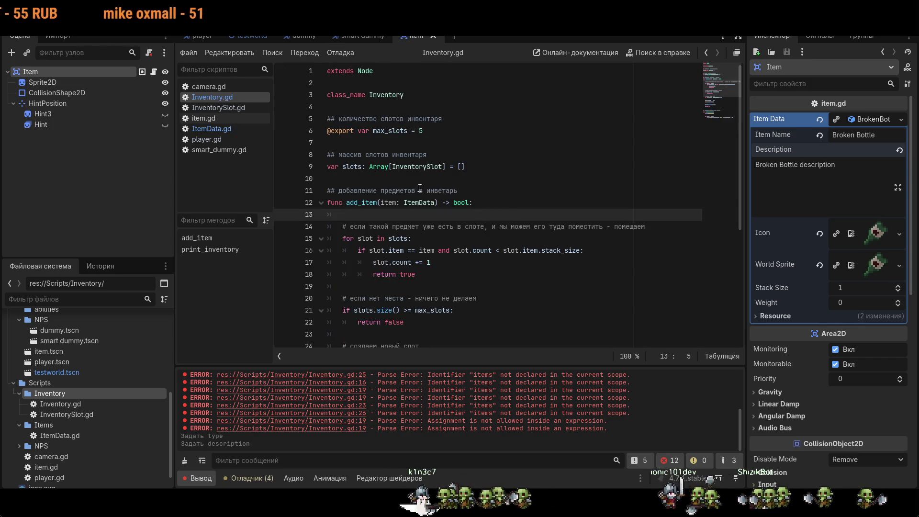
# - Make Inventory.gd declare max_slots := 5, look over add_item, then switch to InventorySlot.gd
pyautogui.click(411, 131)
pyautogui.write(':')
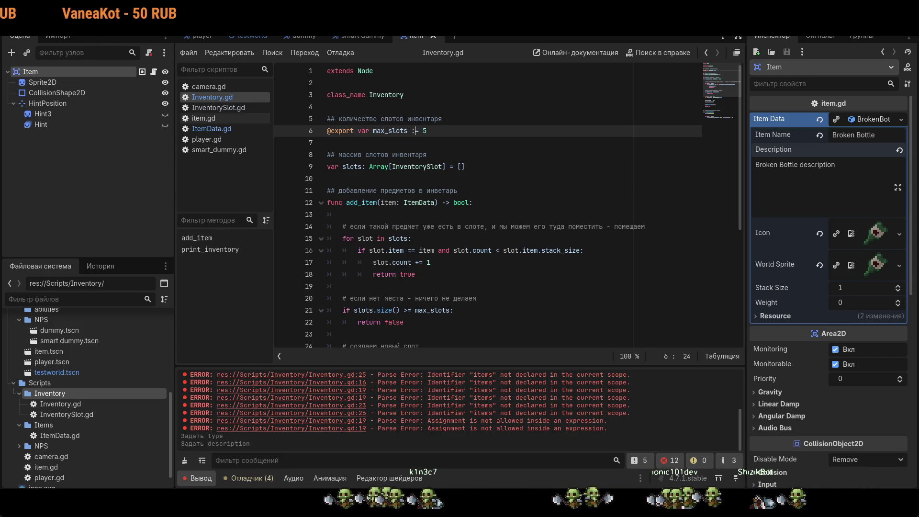
pyautogui.click(453, 167)
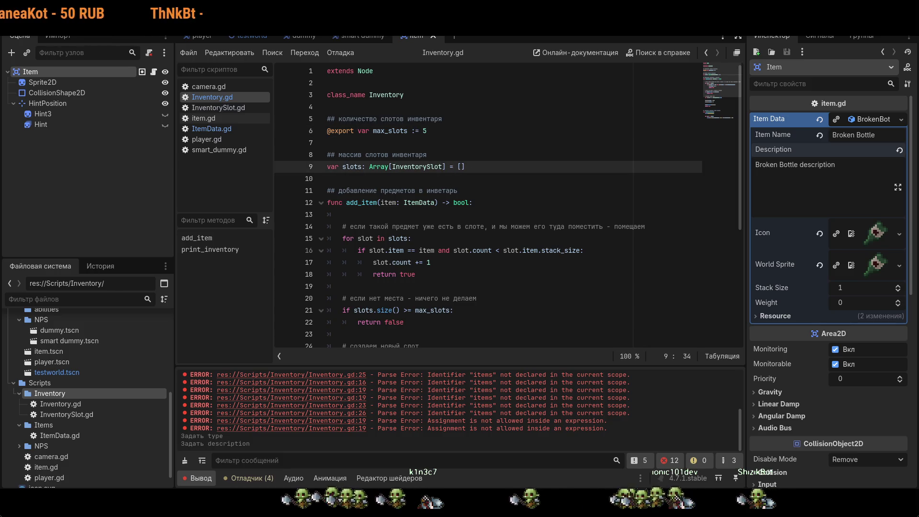
pyautogui.click(484, 190)
pyautogui.scroll(-5, 506, 149)
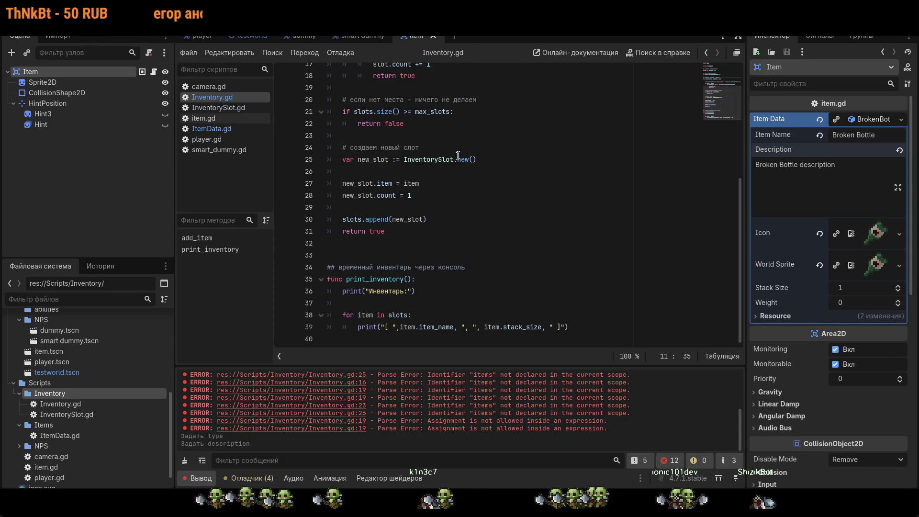
pyautogui.click(207, 108)
pyautogui.click(327, 143)
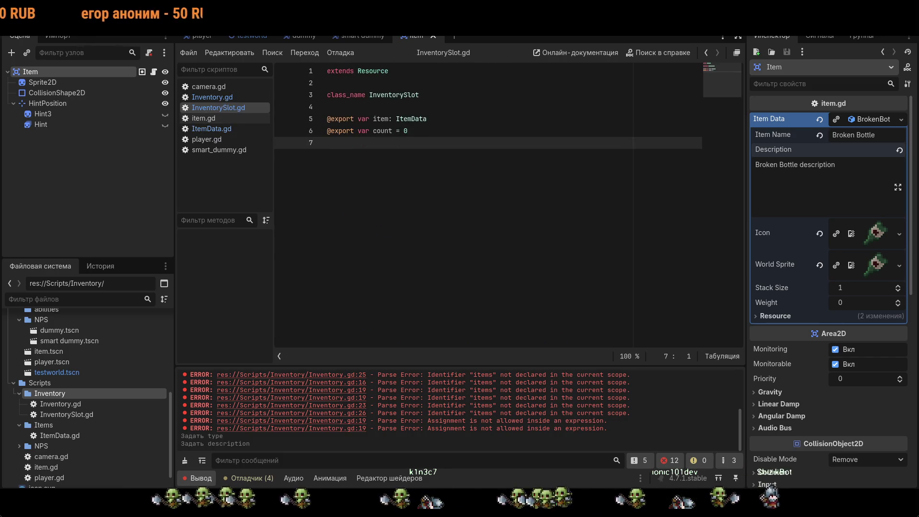
# - Change line 6 of InventorySlot.gd to count := 0, save it, and switch to OBS Studio
pyautogui.click(396, 131)
pyautogui.write(':')
pyautogui.hotkey('ctrl', 's')
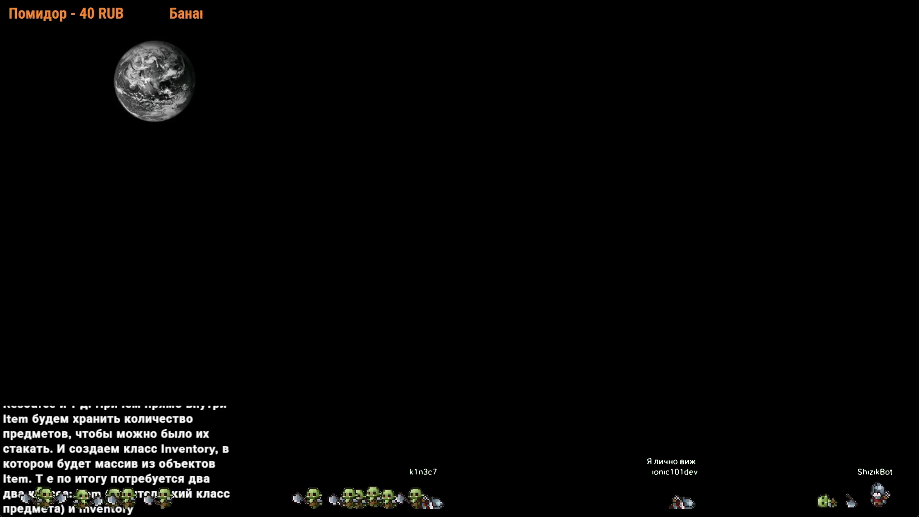
pyautogui.click(588, 142)
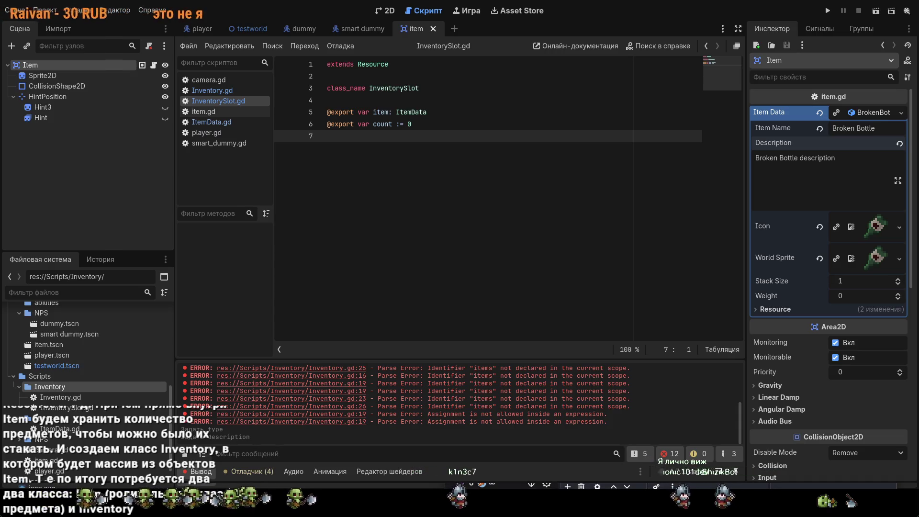
pyautogui.hotkey('alt', 'Tab')
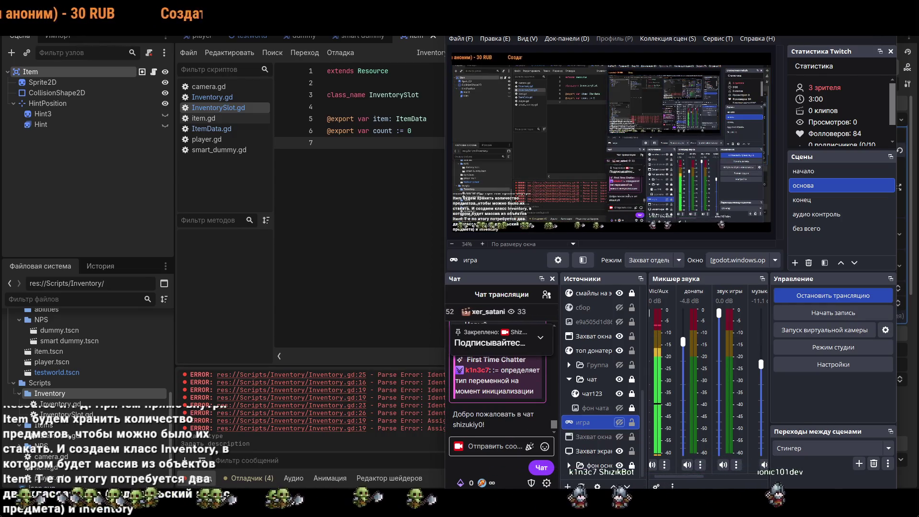
# - Alt+Tab from OBS Studio back to the Godot editor window
pyautogui.hotkey('alt', 'Tab')
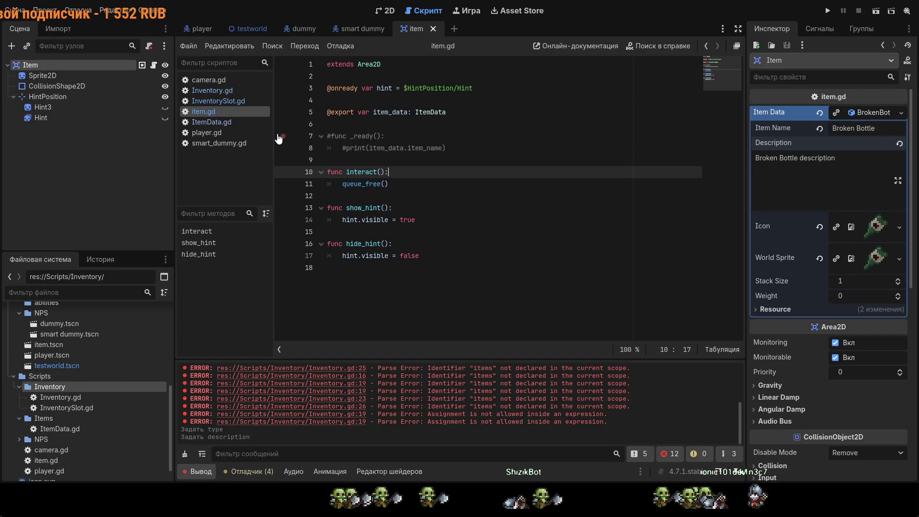
# - Open ItemData.gd and inspect the stack_size := 1 declaration on line 30
pyautogui.click(231, 121)
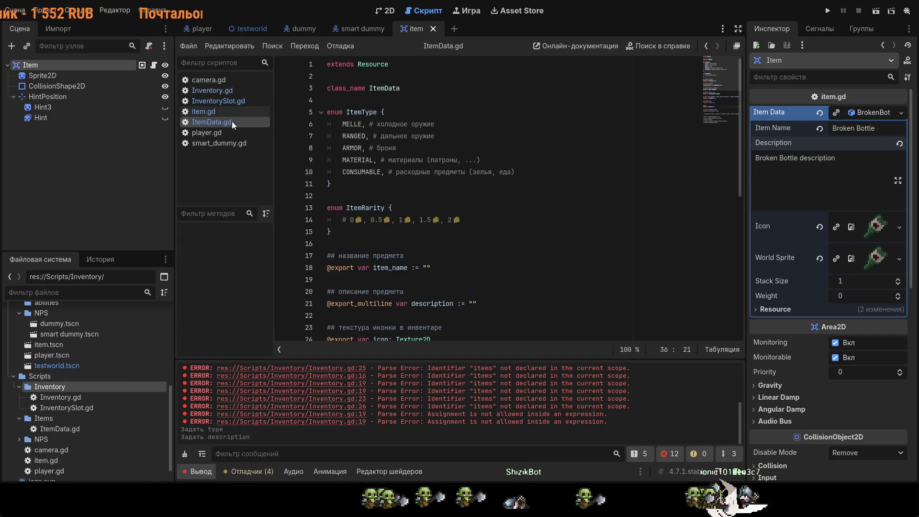
pyautogui.scroll(-4, 402, 278)
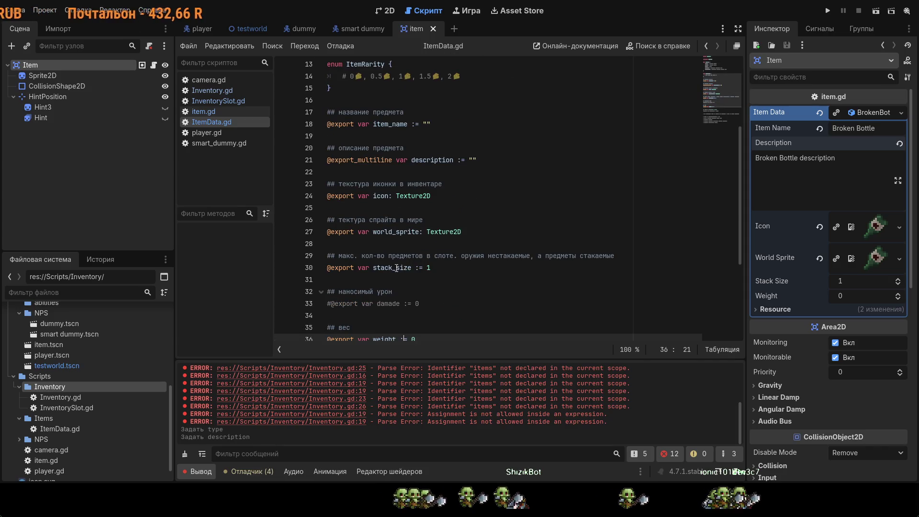
pyautogui.moveTo(346, 267); pyautogui.dragTo(458, 271)
pyautogui.click(457, 270)
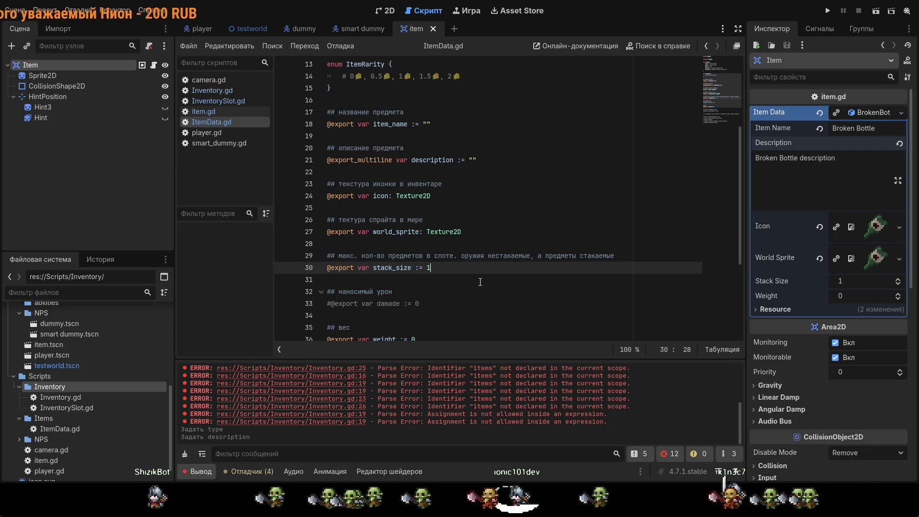
pyautogui.scroll(-3, 480, 282)
pyautogui.moveTo(507, 220)
pyautogui.mouseDown()
pyautogui.moveTo(510, 228)
pyautogui.moveTo(506, 172)
pyautogui.moveTo(504, 191)
pyautogui.mouseUp()
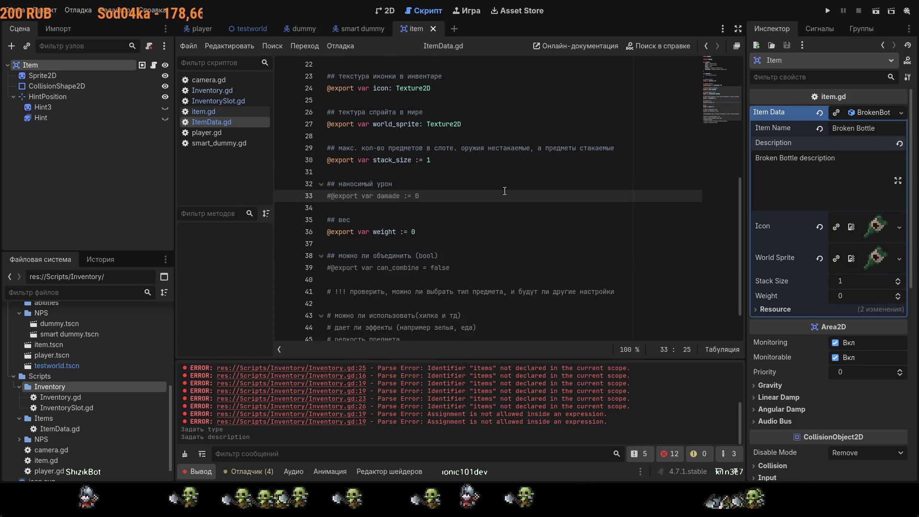
pyautogui.click(452, 158)
pyautogui.press('Return')
pyautogui.press('Return')
pyautogui.write('@')
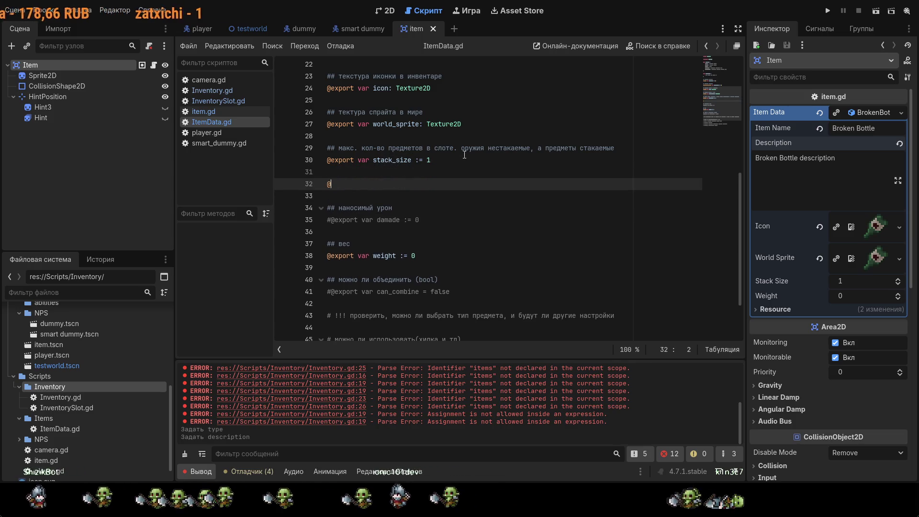
pyautogui.press('Down')
pyautogui.press('Return')
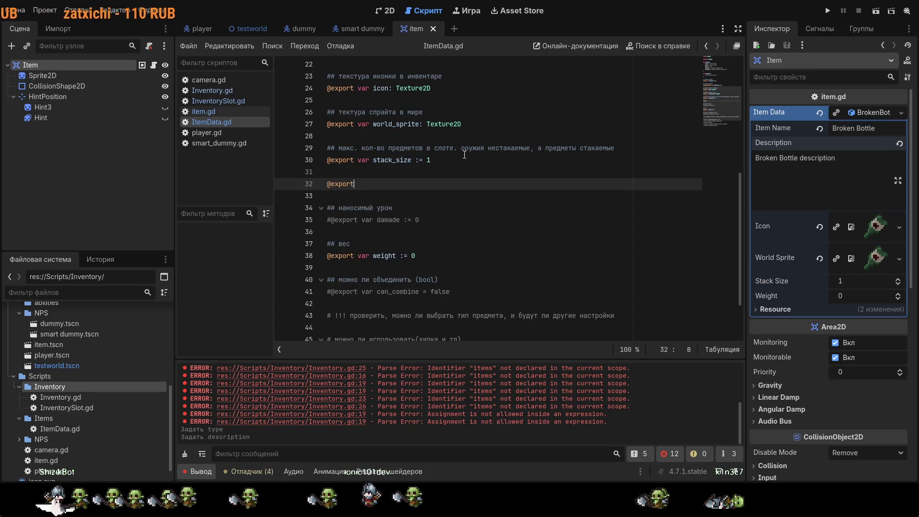
pyautogui.write('vat ')
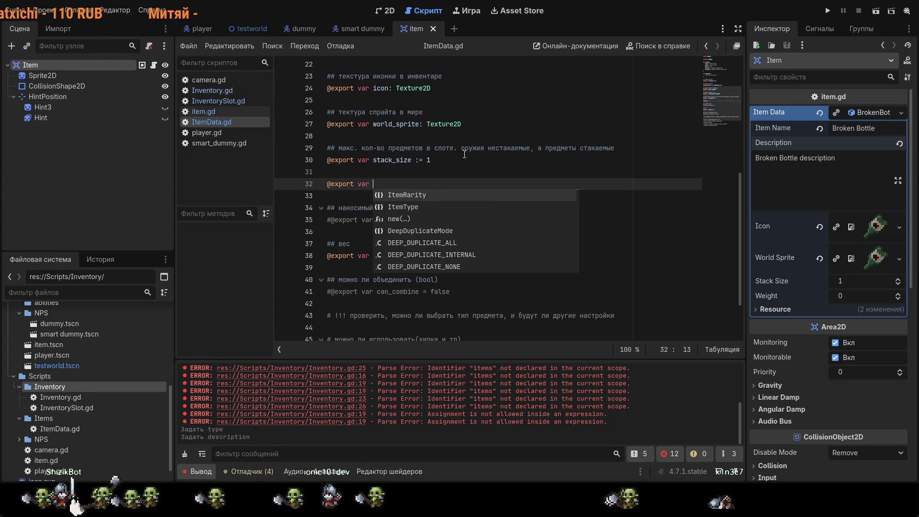
pyautogui.write('count = -')
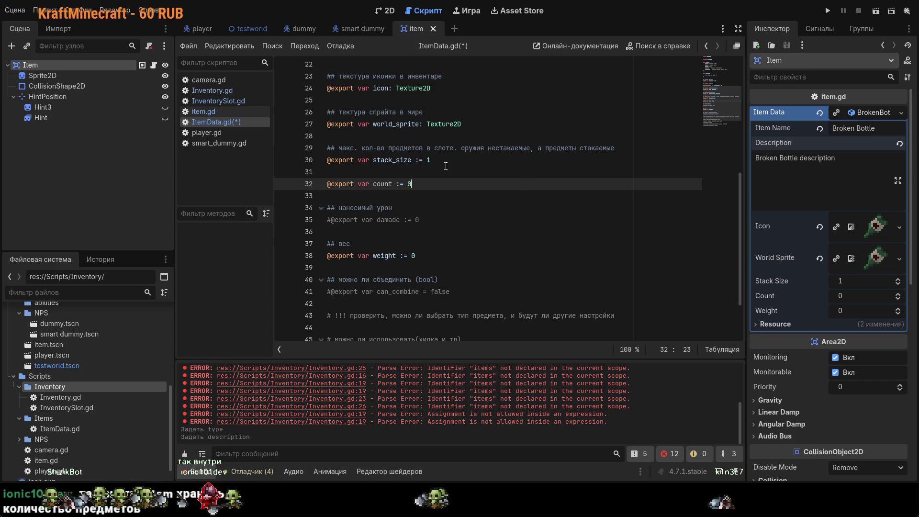
pyautogui.moveTo(438, 186); pyautogui.dragTo(354, 173)
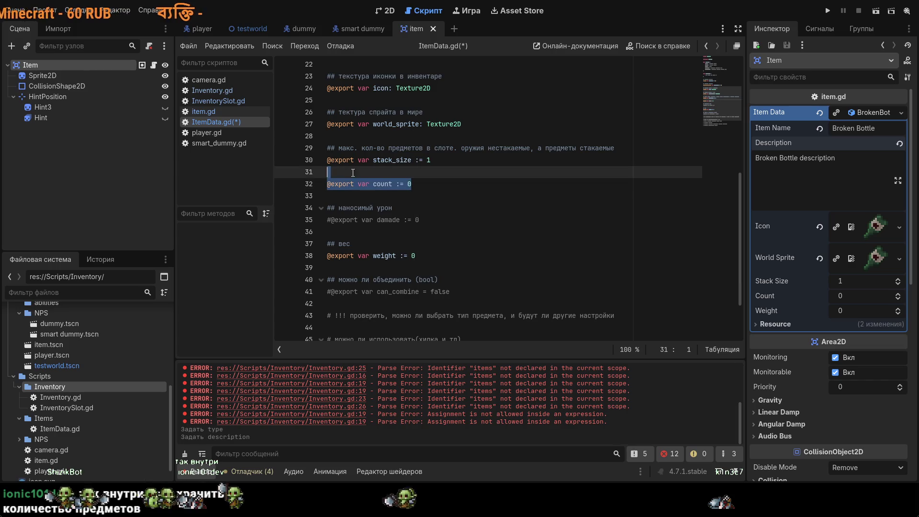
pyautogui.press('BackSpace')
pyautogui.press('BackSpace')
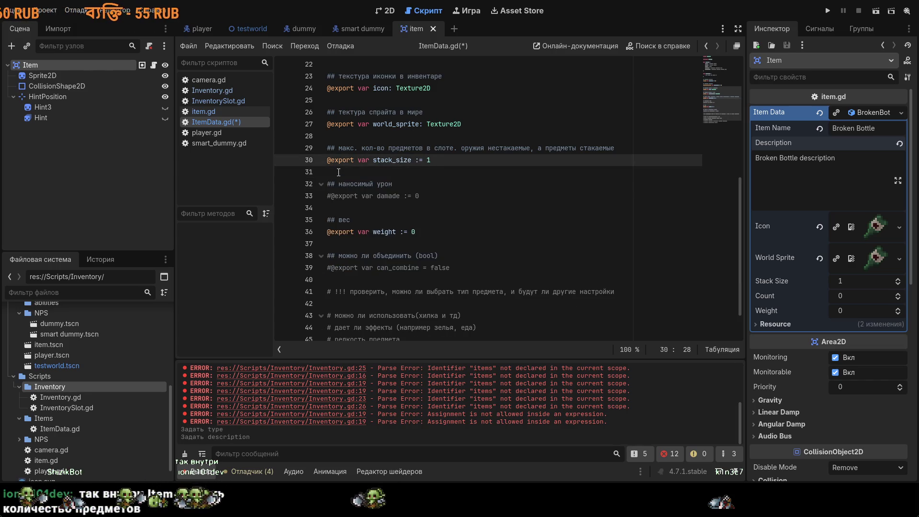
pyautogui.hotkey('ctrl', 's')
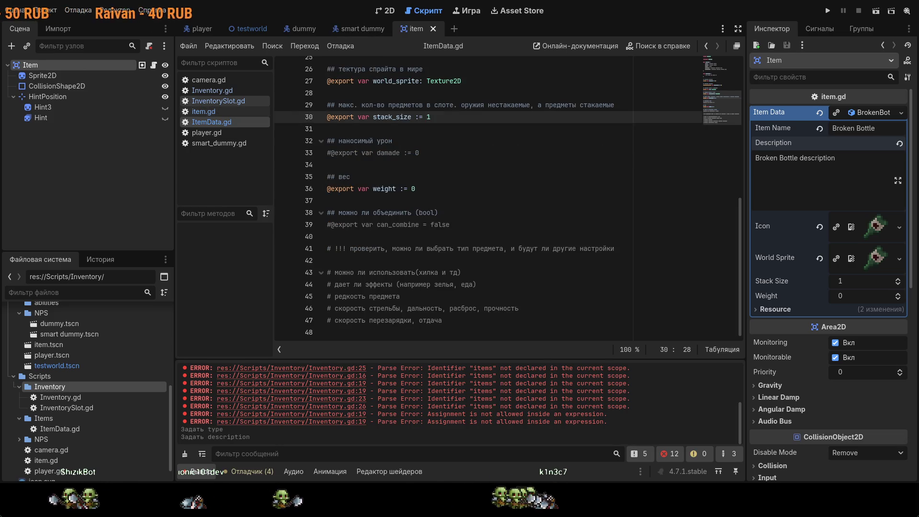
# - Look over InventorySlot.gd and Inventory.gd's stacking comment, then return to ItemData.gd
pyautogui.click(218, 100)
pyautogui.click(212, 91)
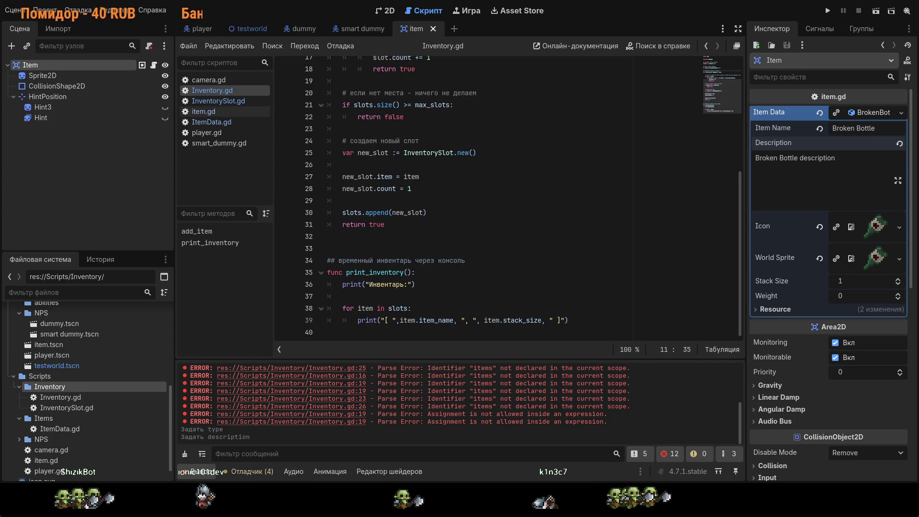
pyautogui.scroll(4, 483, 196)
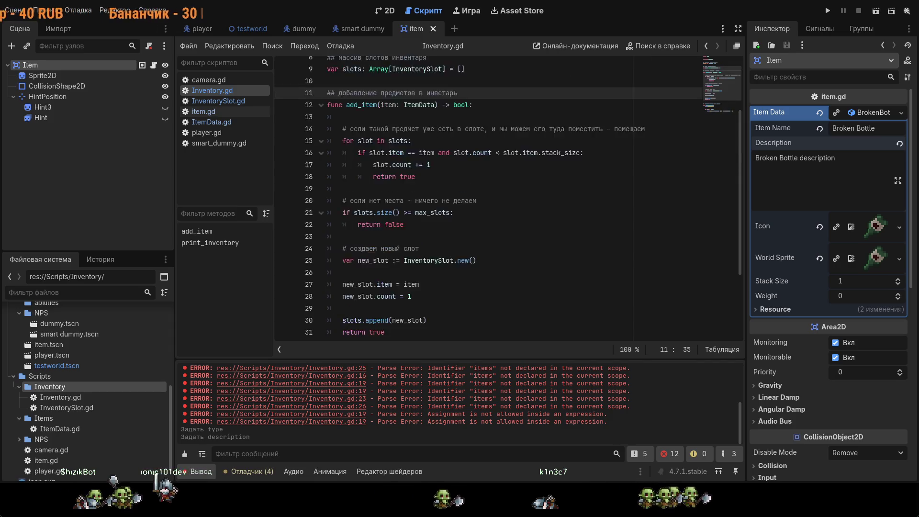
pyautogui.click(575, 164)
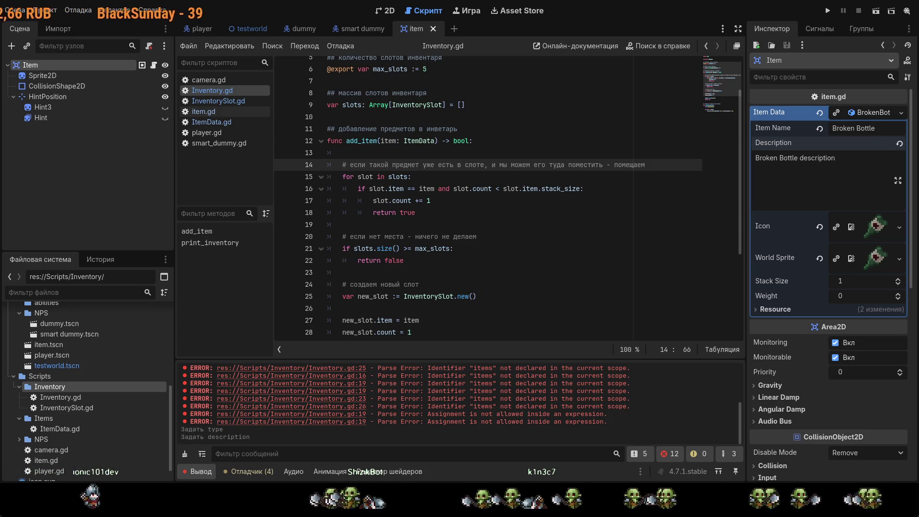
pyautogui.scroll(-3, 479, 196)
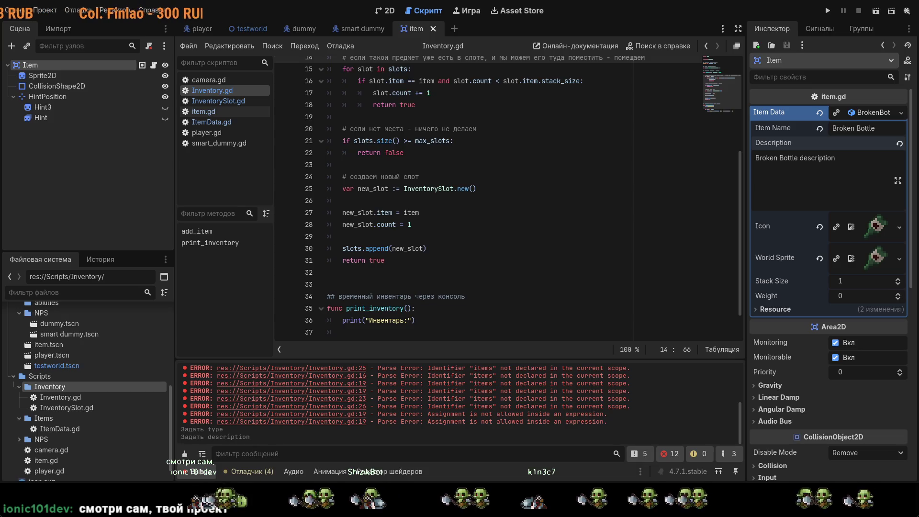
pyautogui.press('Down')
pyautogui.press('Down')
pyautogui.press('Down')
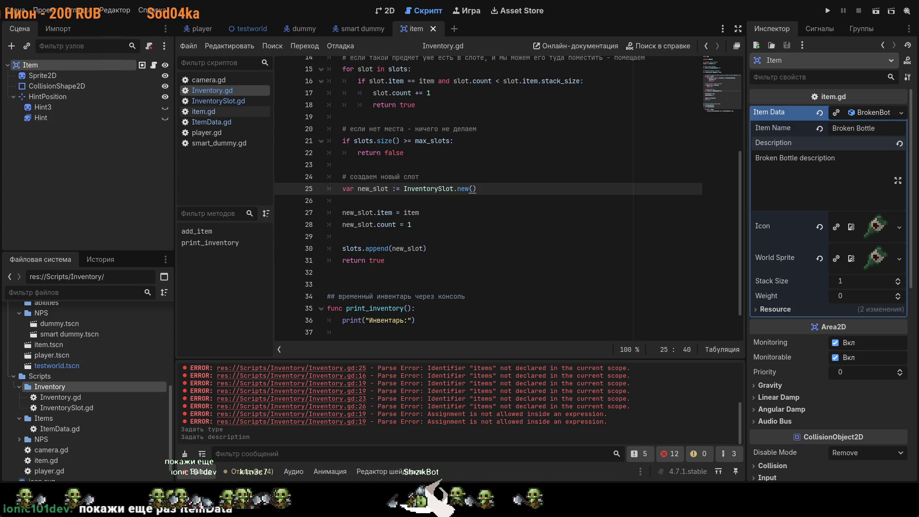
pyautogui.click(221, 122)
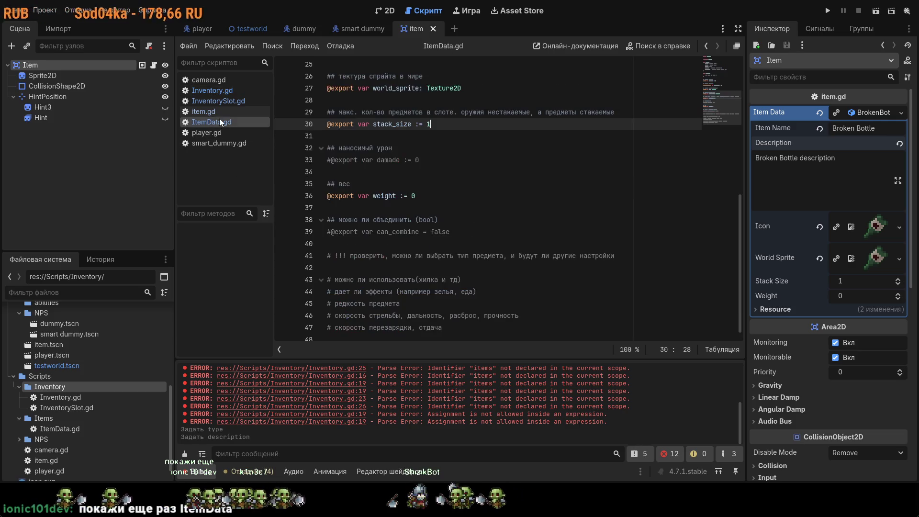
# - Scroll through ItemData.gd's exported fields down to line 37, then open item.gd
pyautogui.scroll(6, 485, 191)
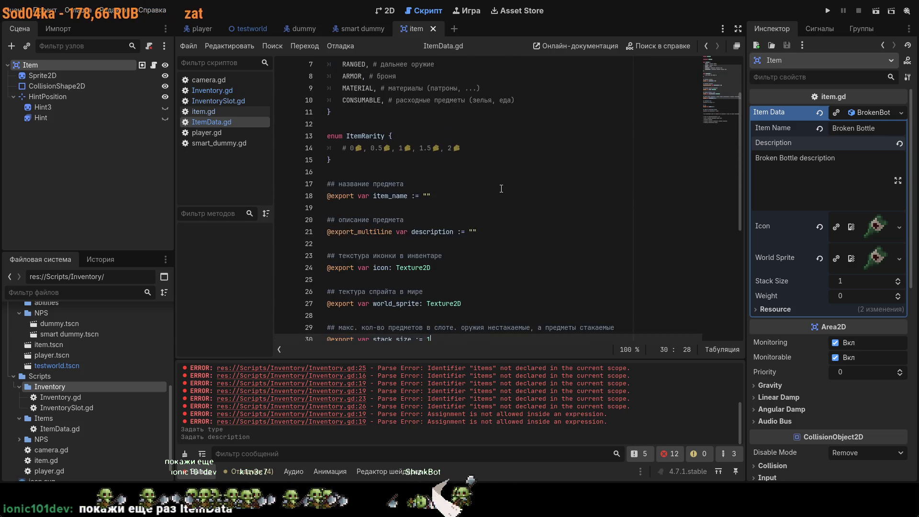
pyautogui.scroll(-2, 491, 188)
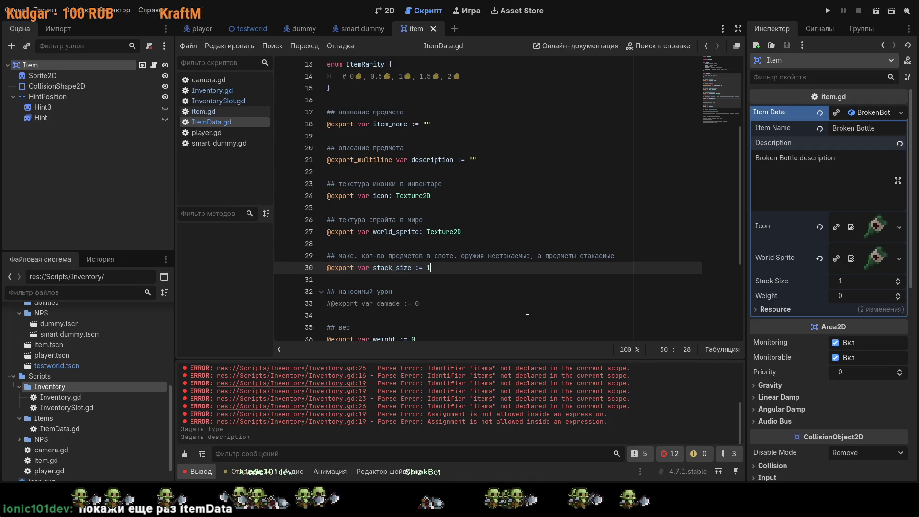
pyautogui.scroll(-1, 526, 310)
pyautogui.scroll(-1, 526, 311)
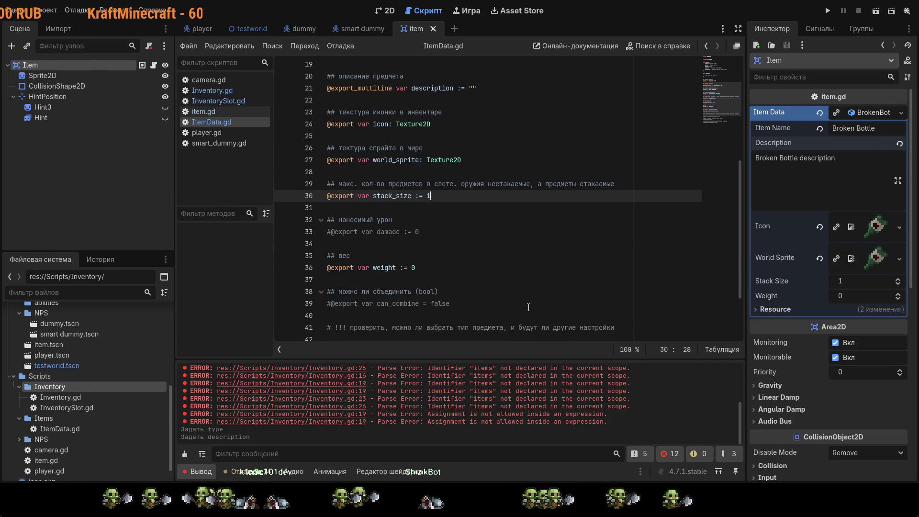
pyautogui.scroll(-1, 544, 294)
pyautogui.scroll(-1, 545, 294)
pyautogui.scroll(-1, 545, 295)
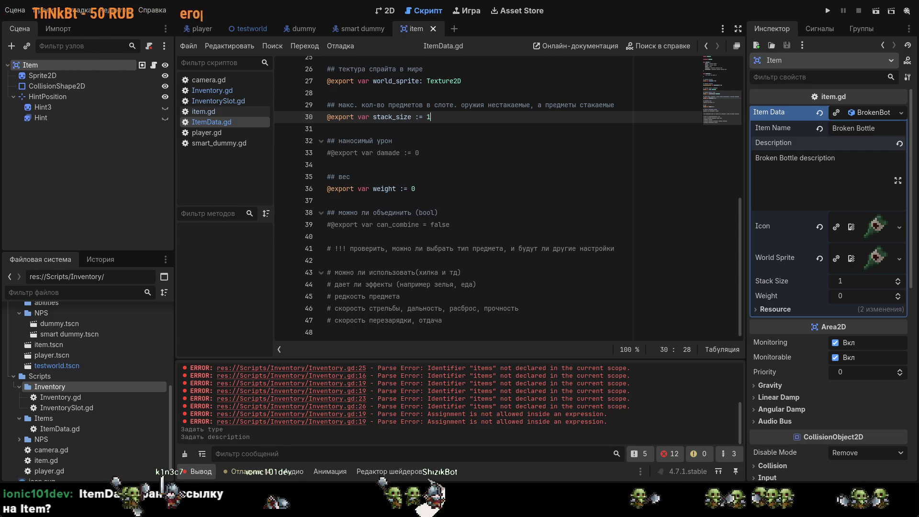
pyautogui.scroll(8, 460, 212)
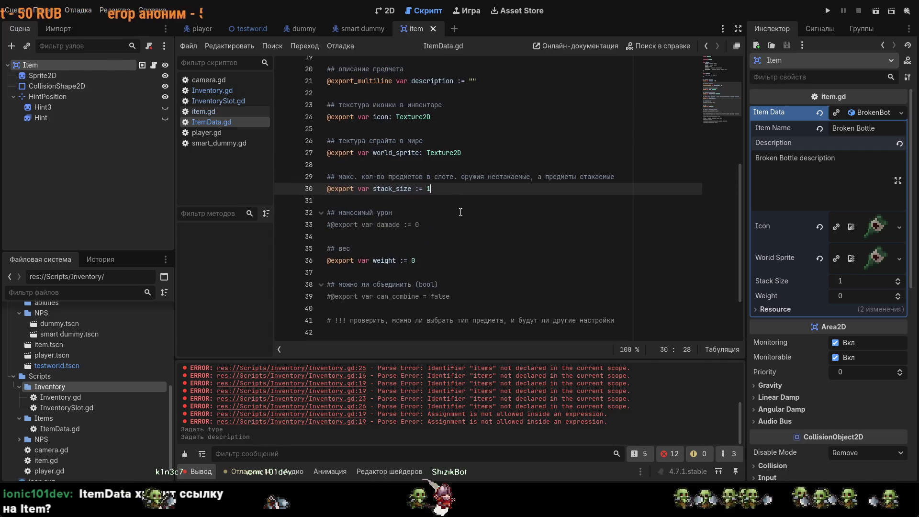
pyautogui.scroll(-8, 461, 212)
pyautogui.click(526, 201)
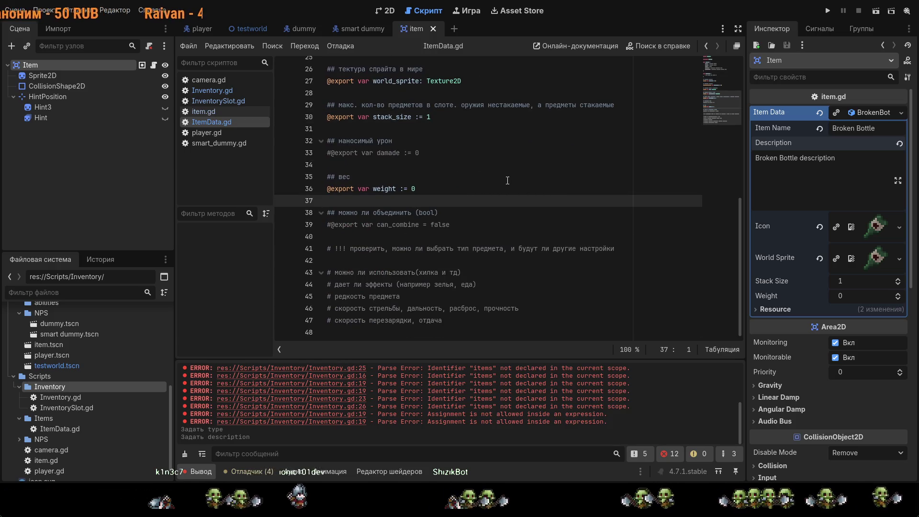
pyautogui.click(215, 114)
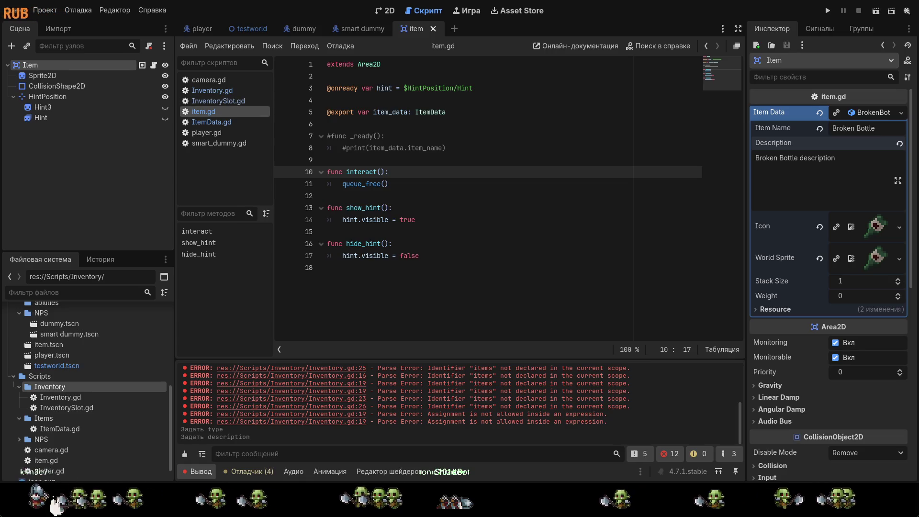
# - Switch from item.gd back to ItemData.gd in the script list
pyautogui.click(228, 124)
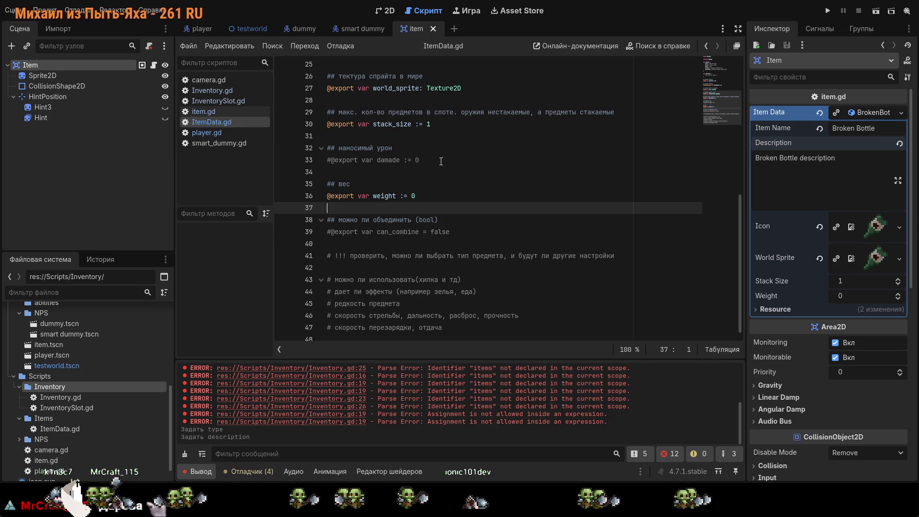
# - Review the ItemType enum, including MATERIAL, and the ItemRarity enum, then bring up item.gd
pyautogui.scroll(3, 414, 174)
pyautogui.scroll(5, 415, 173)
pyautogui.click(466, 160)
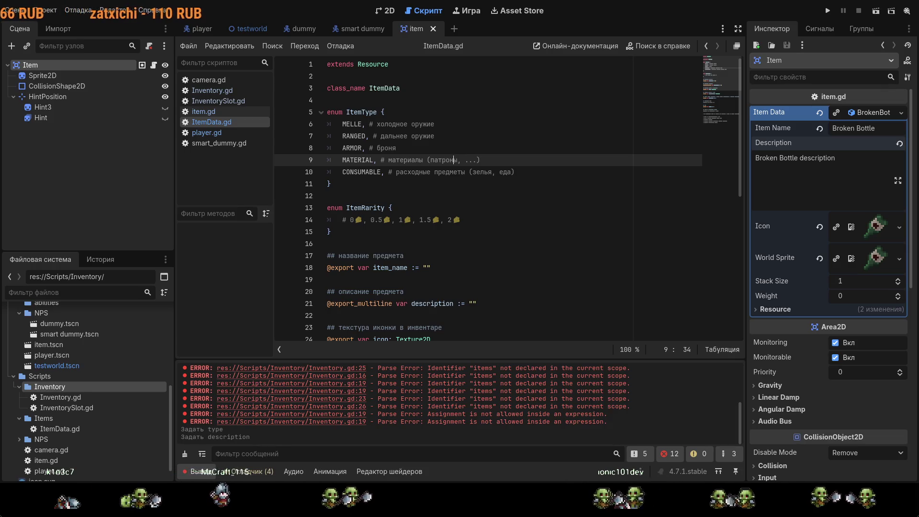
pyautogui.scroll(-5, 550, 228)
pyautogui.scroll(-3, 549, 228)
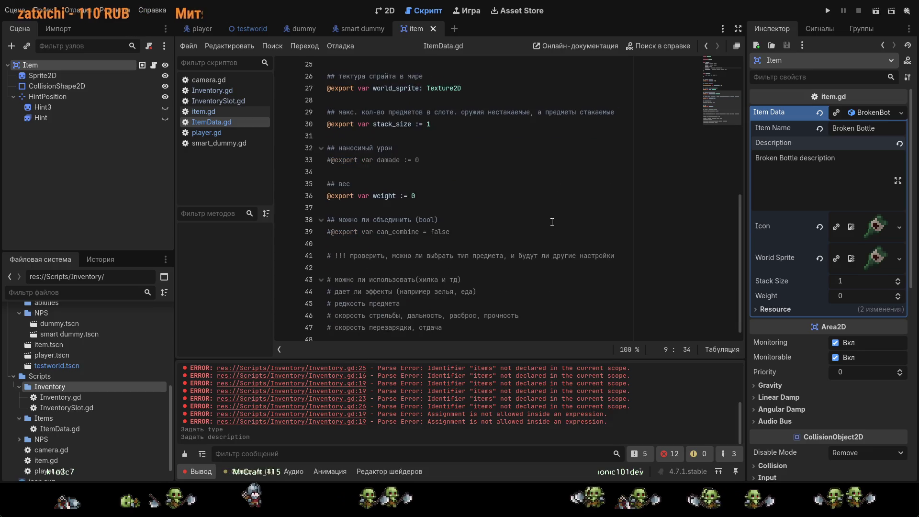
pyautogui.scroll(8, 553, 201)
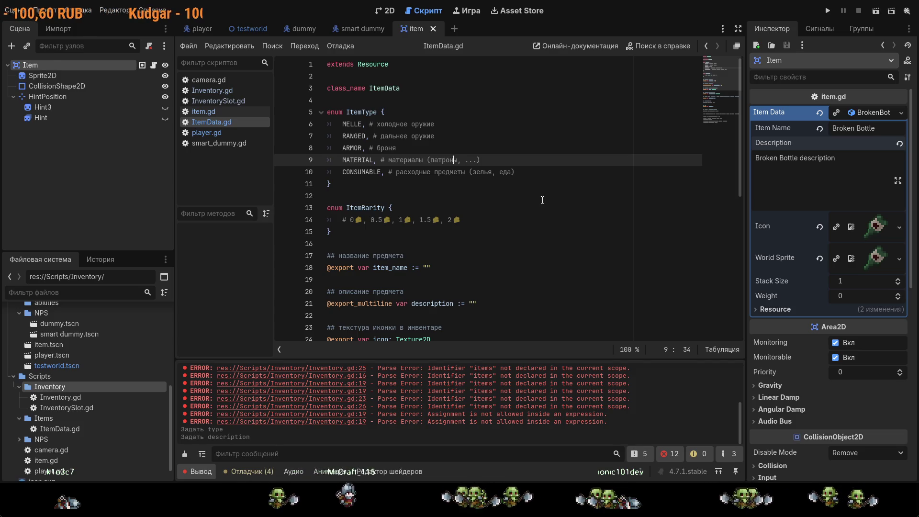
pyautogui.scroll(-3, 542, 202)
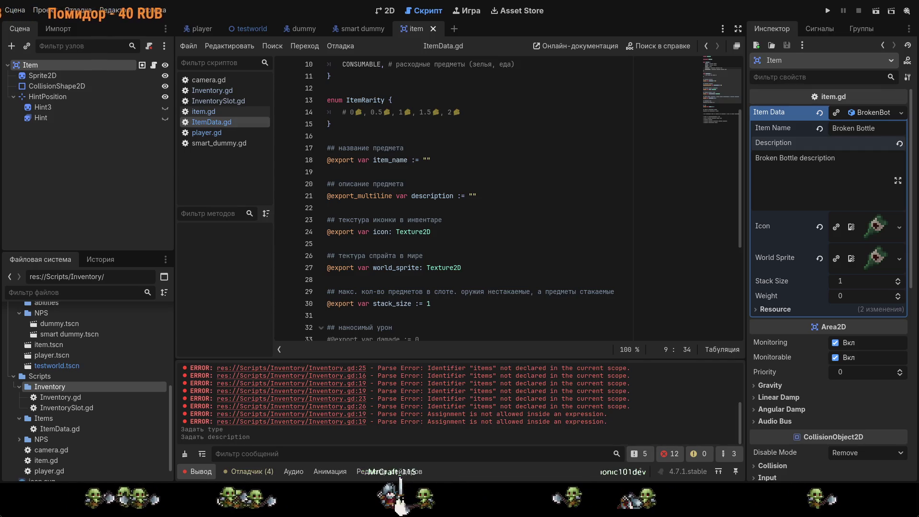
pyautogui.click(218, 101)
pyautogui.click(203, 111)
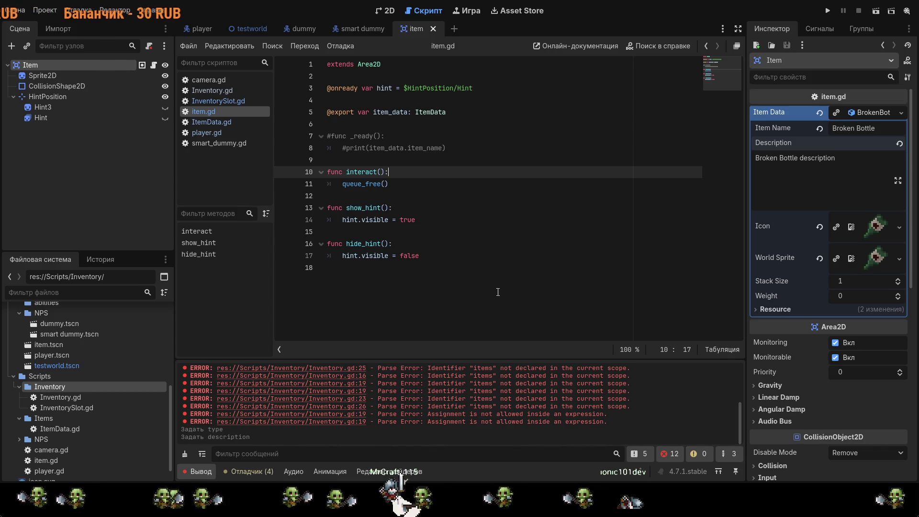
# - Inspect item.gd's item_data: ItemData export, queue_free() call and hint functions, then open InventorySlot.gd
pyautogui.click(435, 256)
pyautogui.click(478, 268)
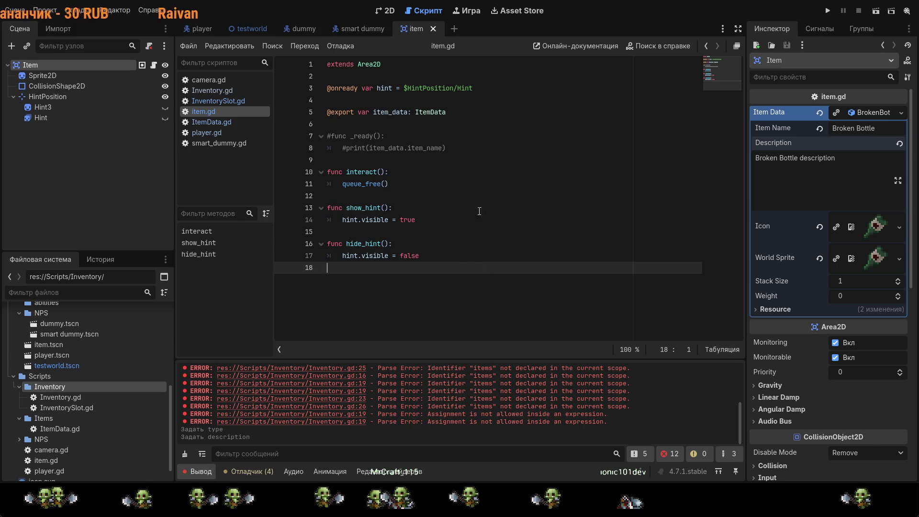
pyautogui.click(459, 131)
pyautogui.click(423, 113)
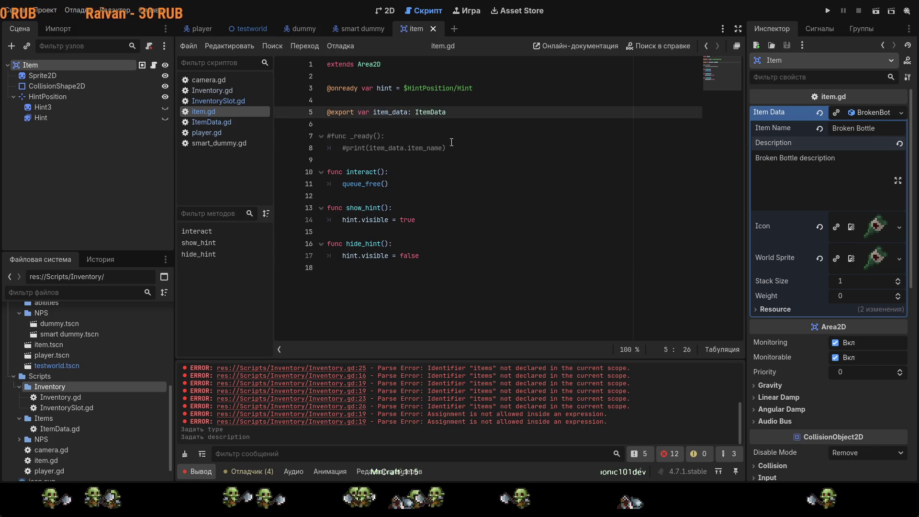
pyautogui.moveTo(396, 184); pyautogui.dragTo(343, 187)
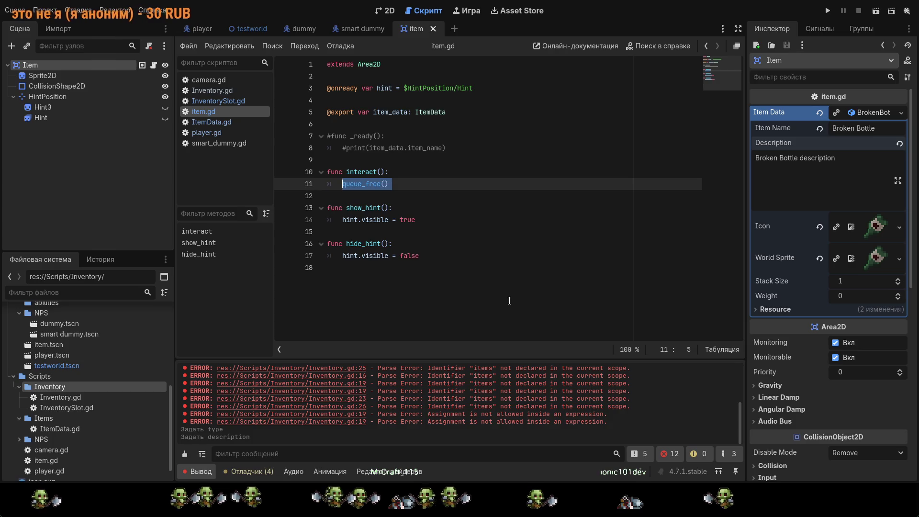
pyautogui.click(524, 262)
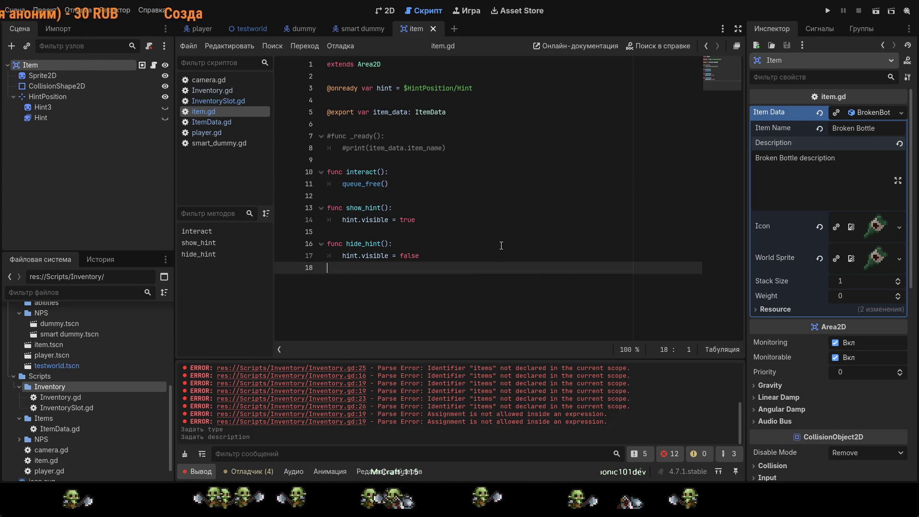
pyautogui.moveTo(446, 114); pyautogui.dragTo(372, 113)
pyautogui.click(474, 131)
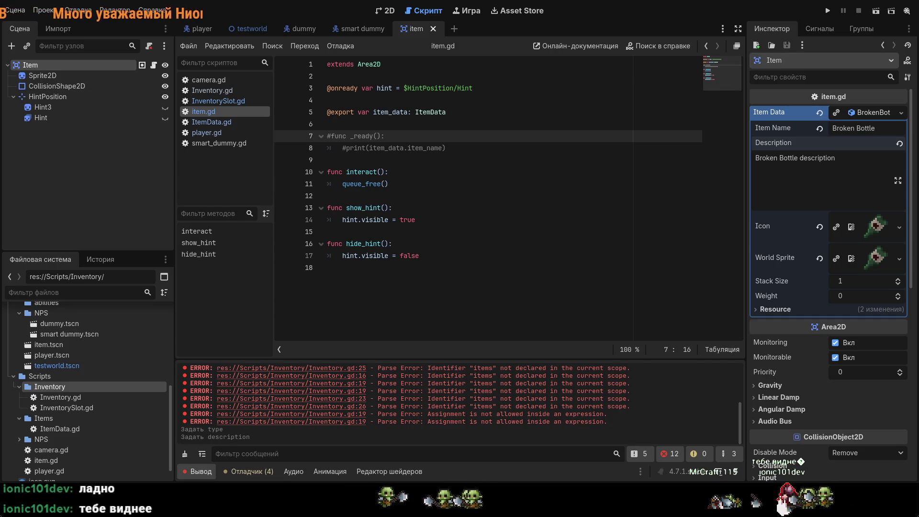
pyautogui.click(453, 220)
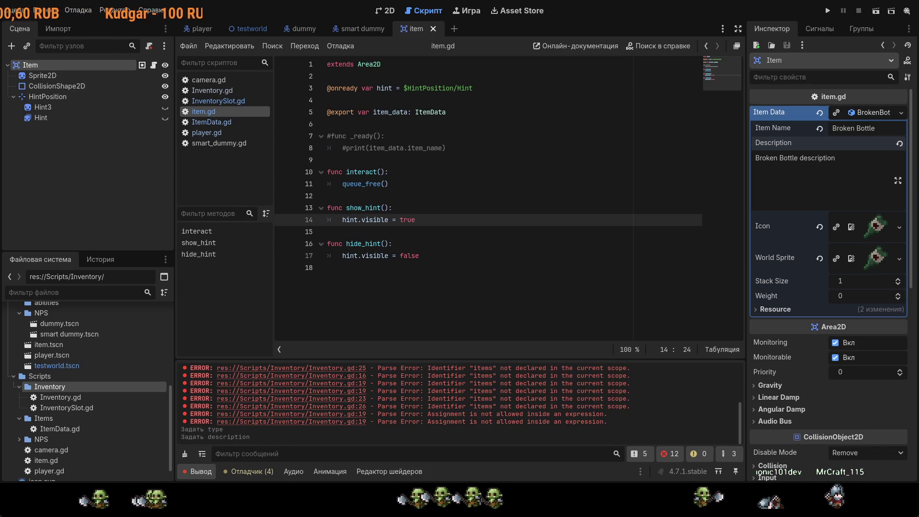
pyautogui.click(218, 100)
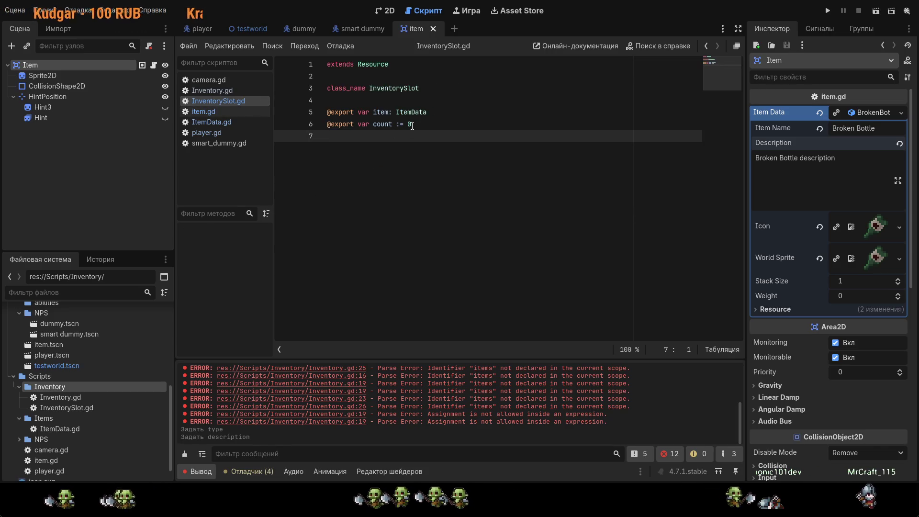
# - Add comments '# прочность предметов' and '# если д. оружие. кол-во патронов' below line 7
pyautogui.press('Return')
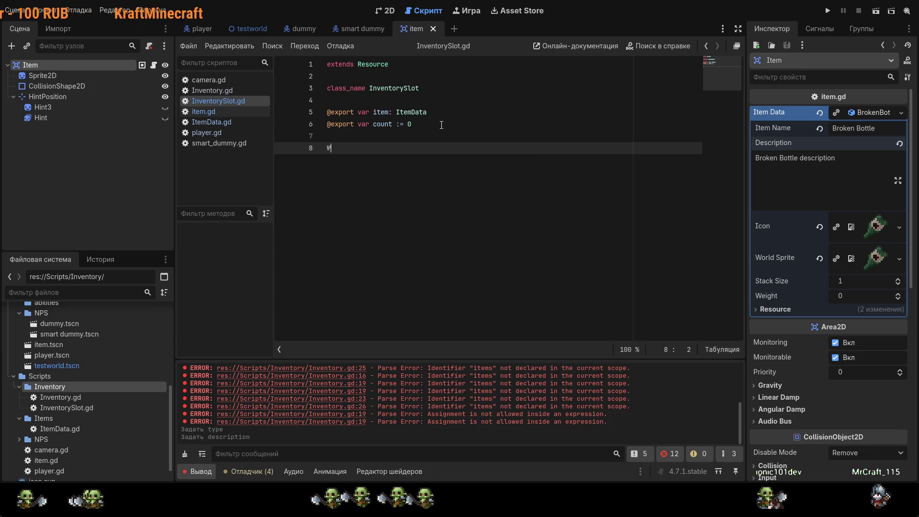
pyautogui.write('# проч')
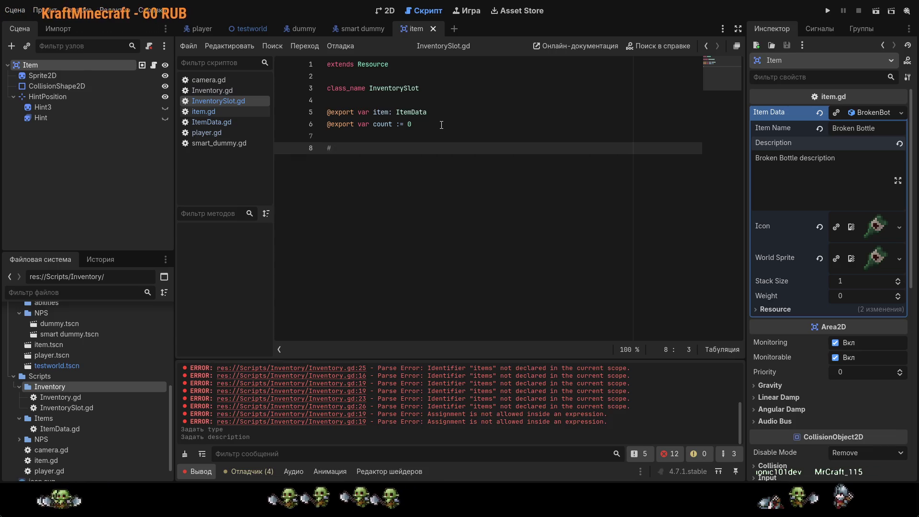
pyautogui.write('ность предметов')
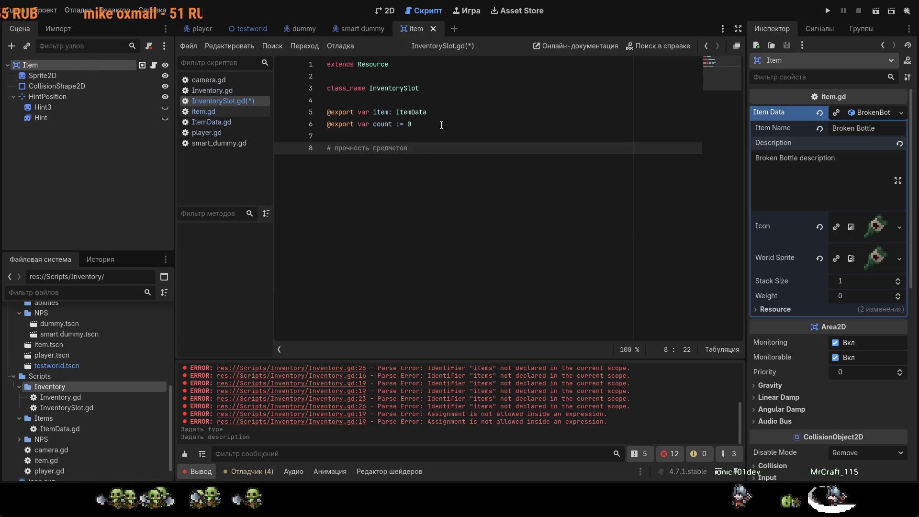
pyautogui.press('Return')
pyautogui.write('# если д. оружие,')
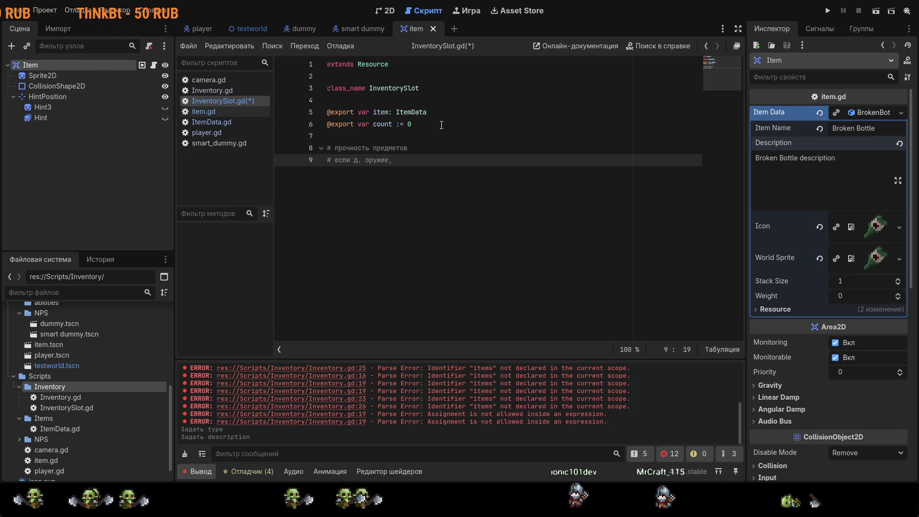
pyautogui.press('BackSpace')
pyautogui.press('BackSpace')
pyautogui.write('. кол-во ')
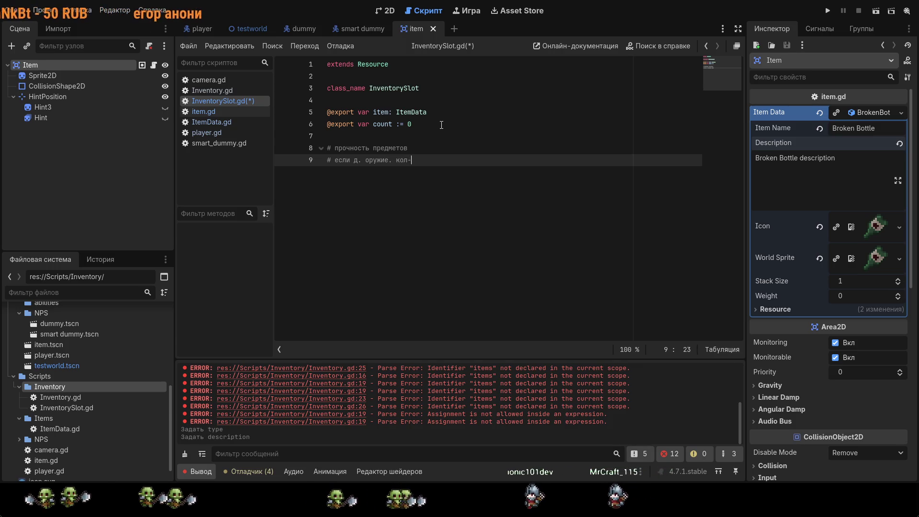
pyautogui.write('патронов')
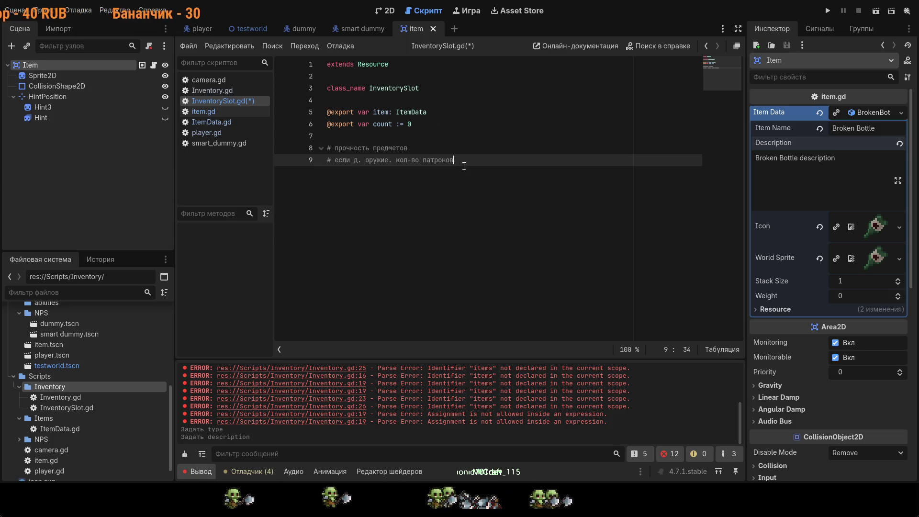
# - Save InventorySlot.gd and bring up the player scene
pyautogui.moveTo(464, 166); pyautogui.dragTo(315, 151)
pyautogui.click(377, 174)
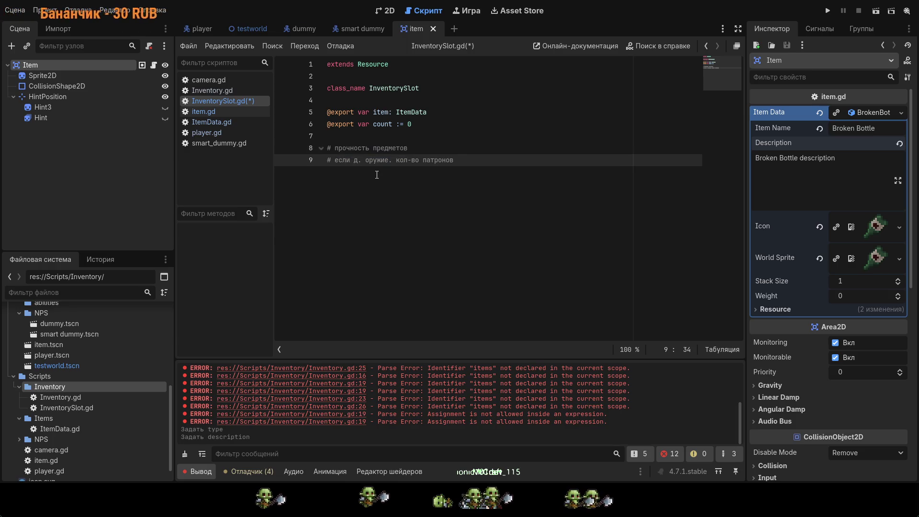
pyautogui.hotkey('ctrl', 's')
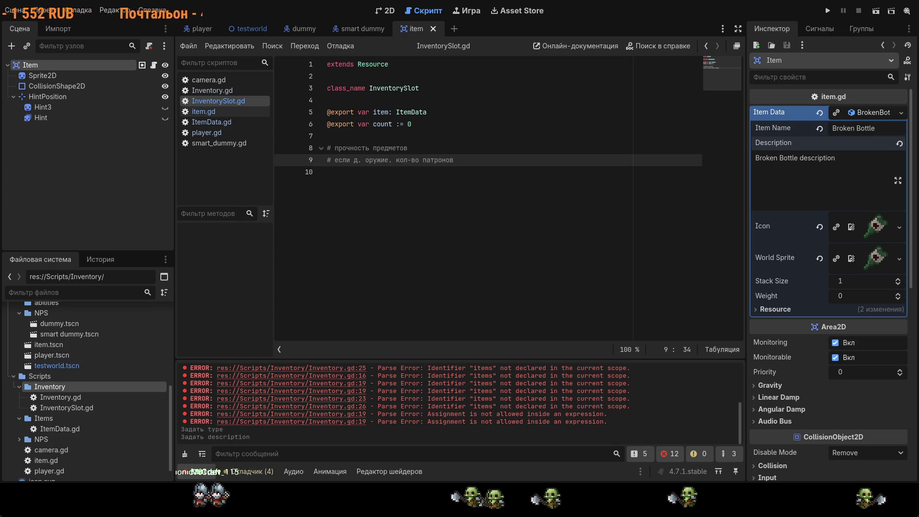
pyautogui.moveTo(244, 62); pyautogui.dragTo(267, 53)
# - Hide the WeaponPivot node in the player scene's 2D view and launch a test run
pyautogui.click(198, 29)
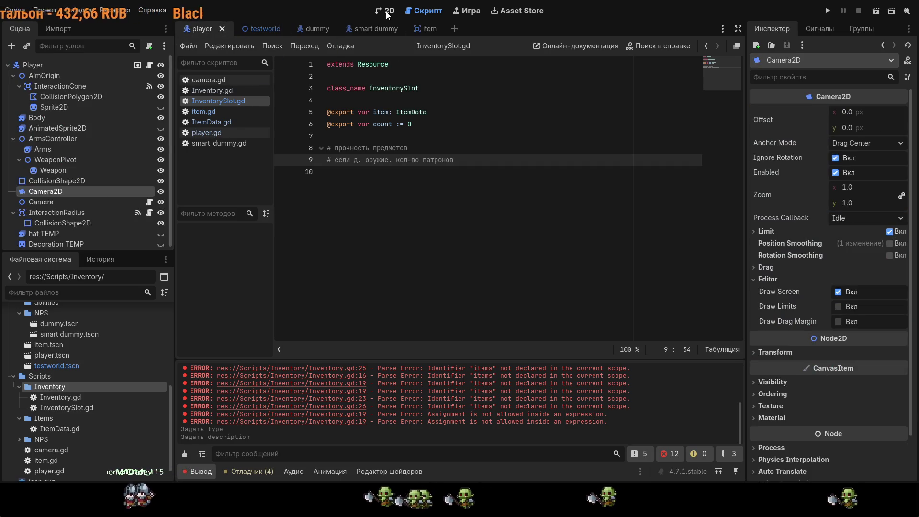
pyautogui.hotkey('ctrl', 'F1')
pyautogui.scroll(1, 482, 218)
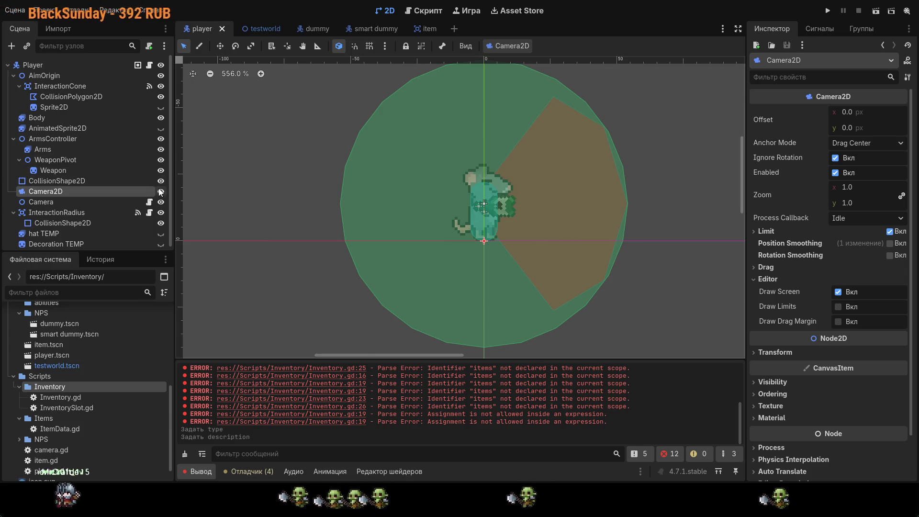
pyautogui.click(161, 160)
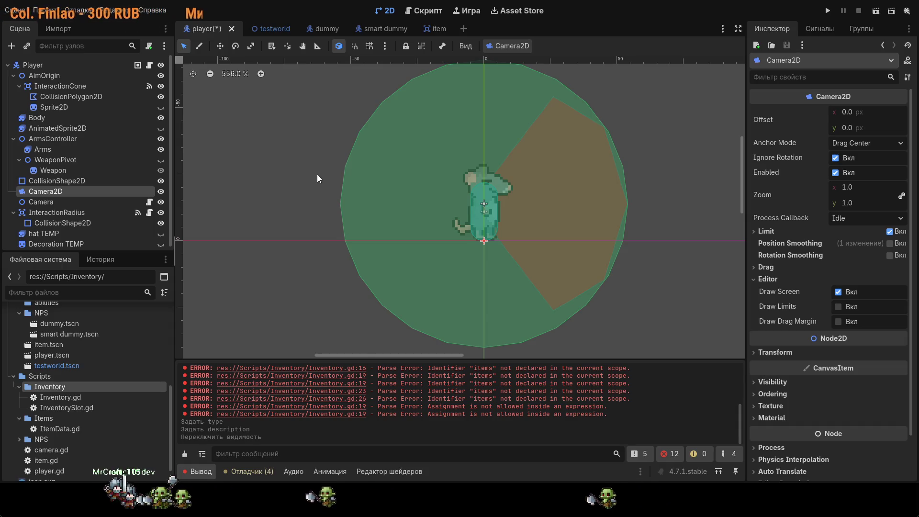
pyautogui.scroll(-1, 524, 267)
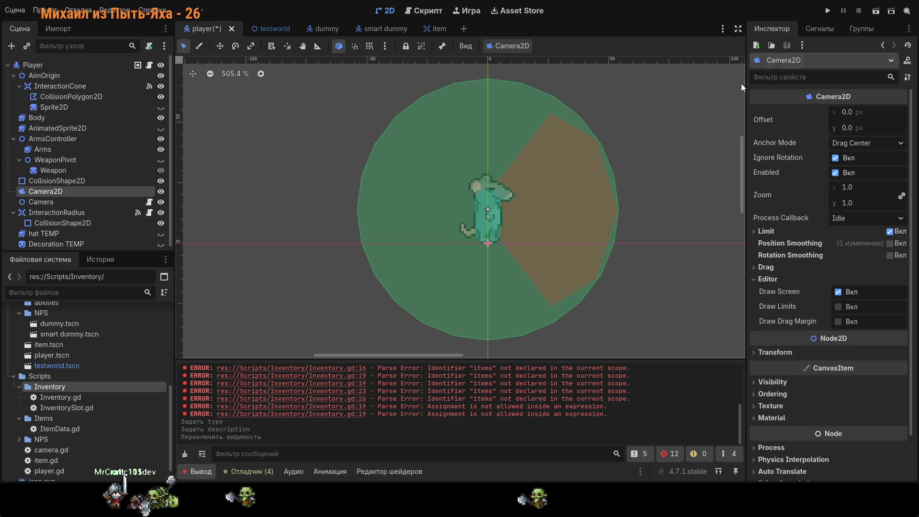
pyautogui.click(827, 10)
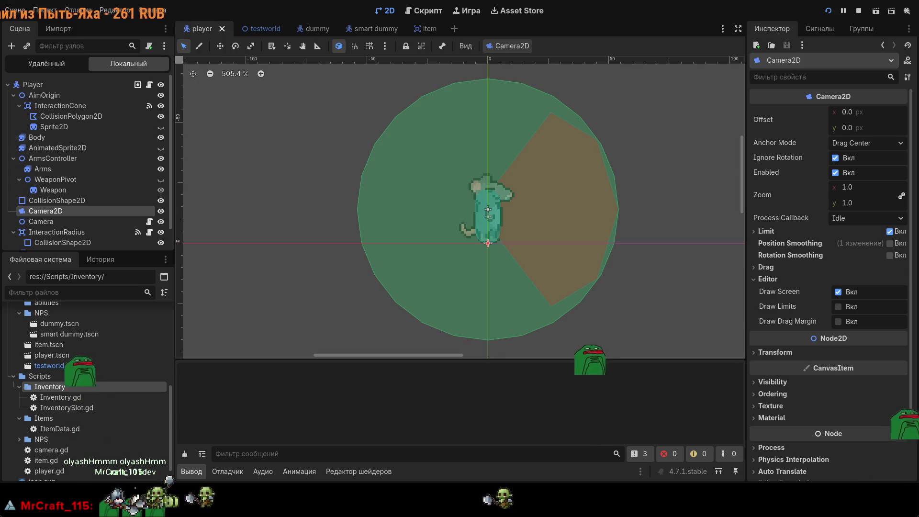
# - Stop the running game and relaunch it
pyautogui.press('F8')
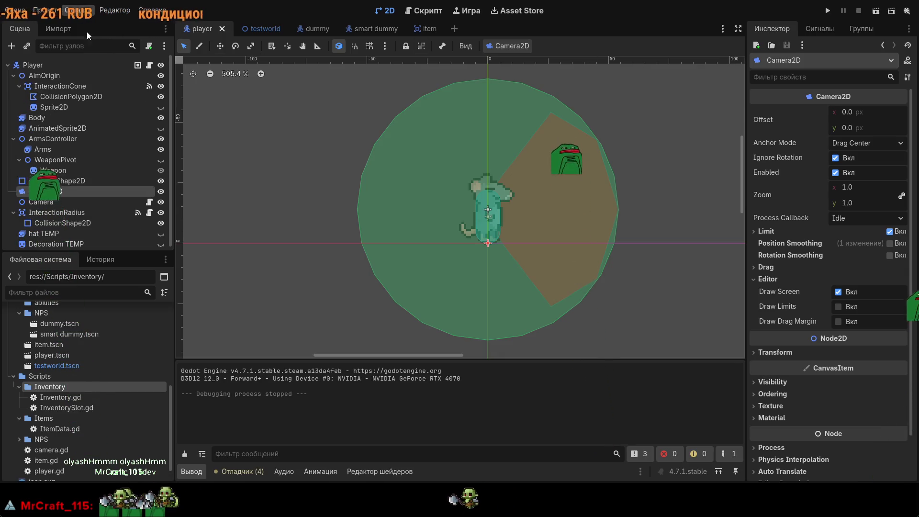
pyautogui.click(826, 11)
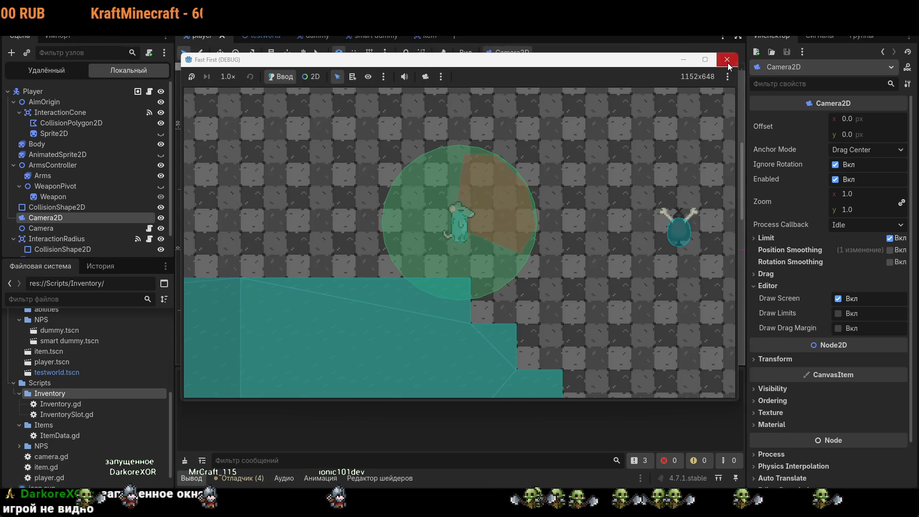
pyautogui.click(726, 60)
pyautogui.press('F5')
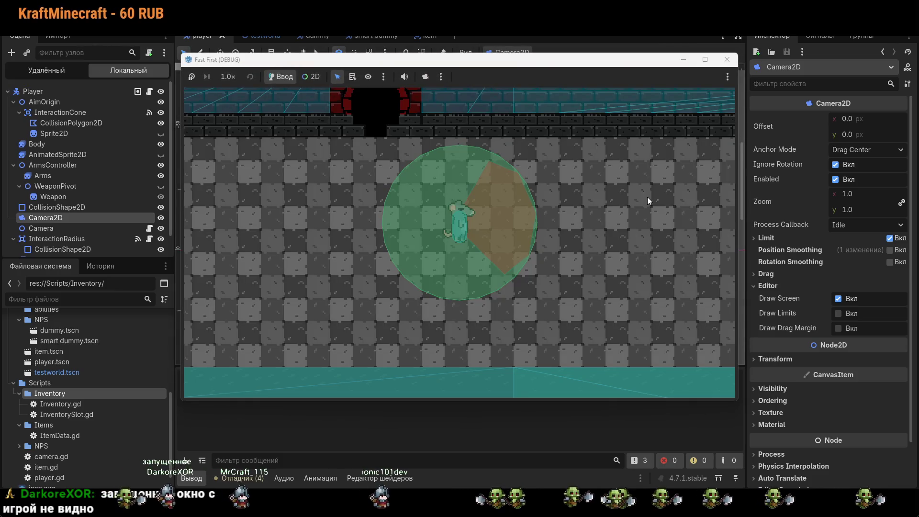
# - Walk the player right, down and back left around the level with WASD
pyautogui.press('d')
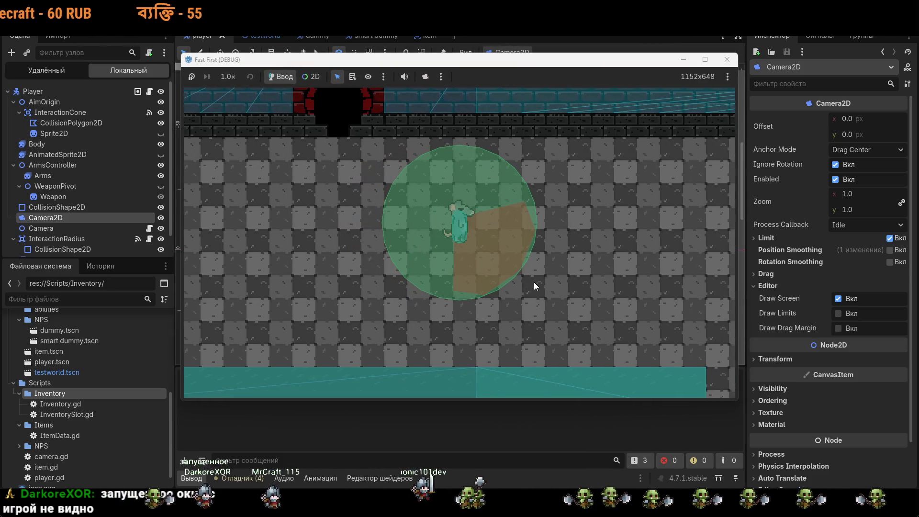
pyautogui.press('s')
pyautogui.press('d')
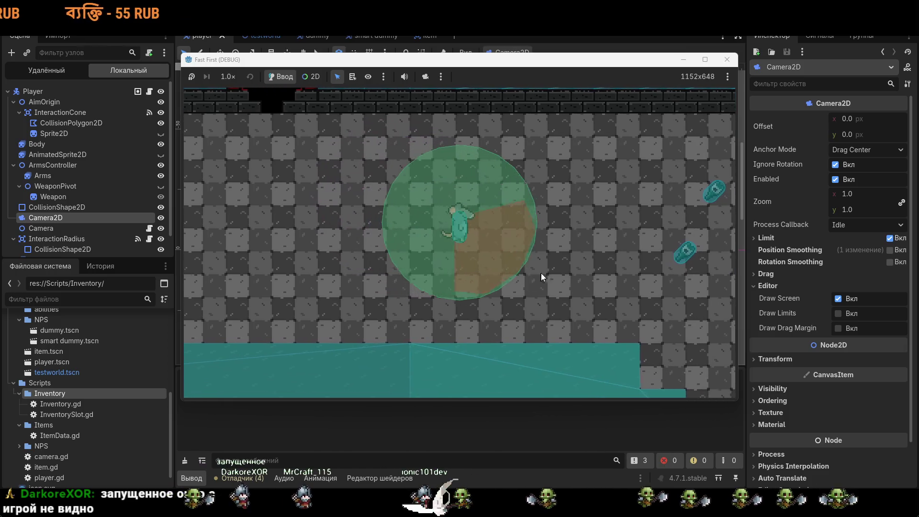
pyautogui.press('a')
pyautogui.press('d')
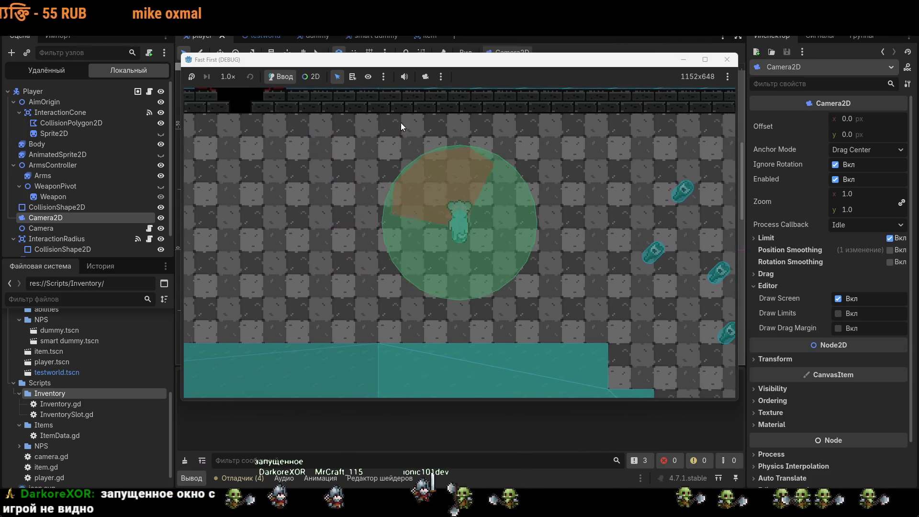
pyautogui.press('d')
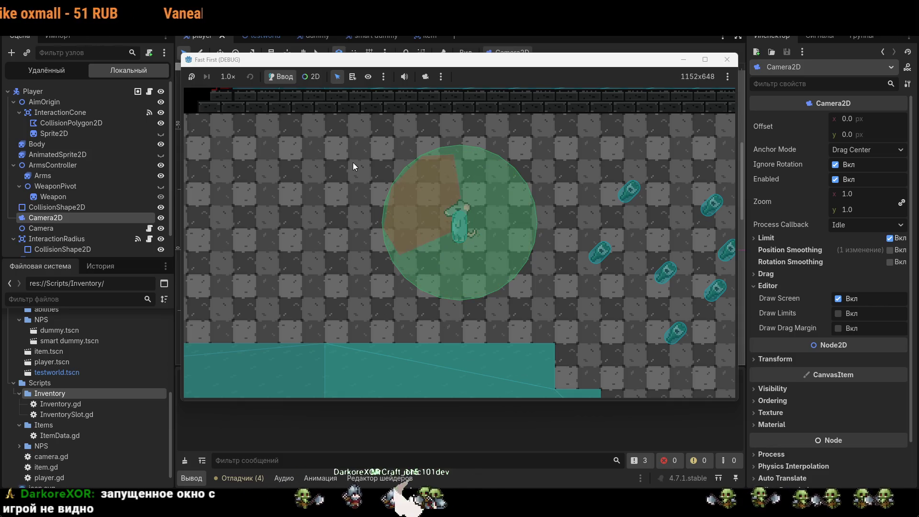
pyautogui.press('a')
pyautogui.press('d')
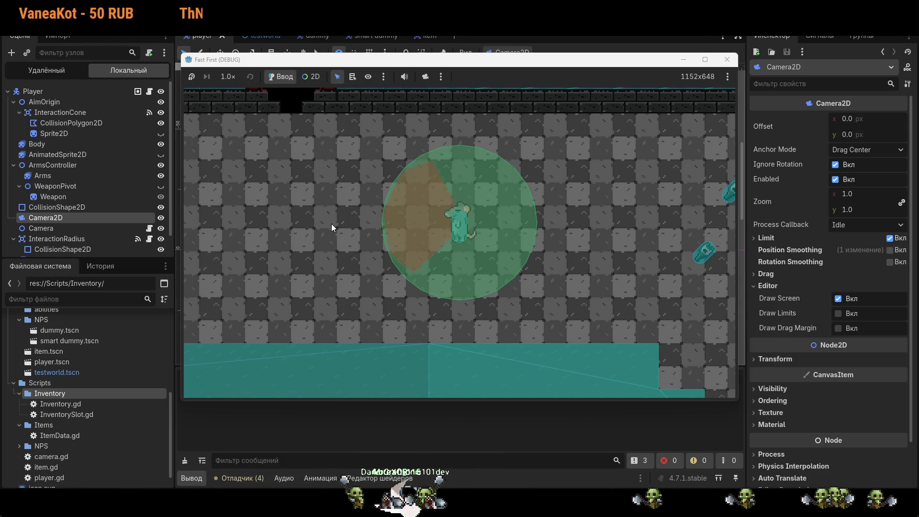
# - Walk the player down toward the bottles, then uncheck Debug > Visible Collision Shapes
pyautogui.press('d')
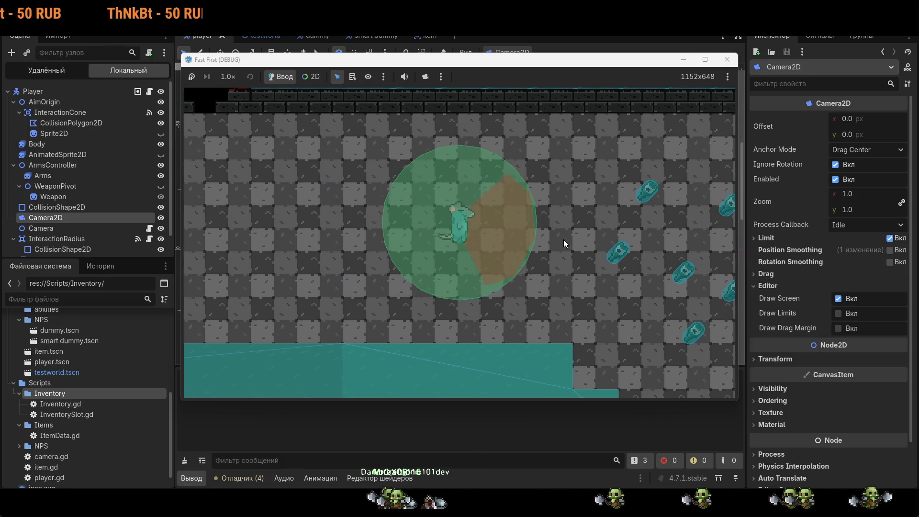
pyautogui.press('s')
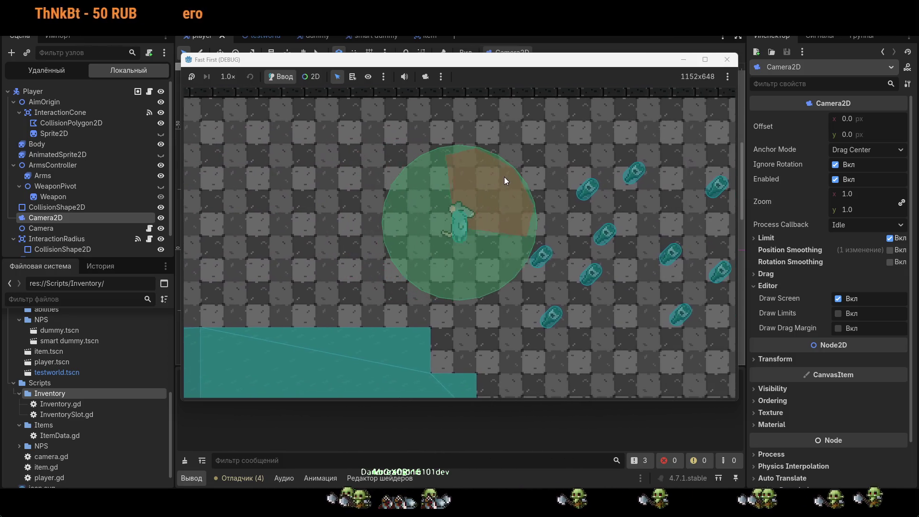
pyautogui.press('d')
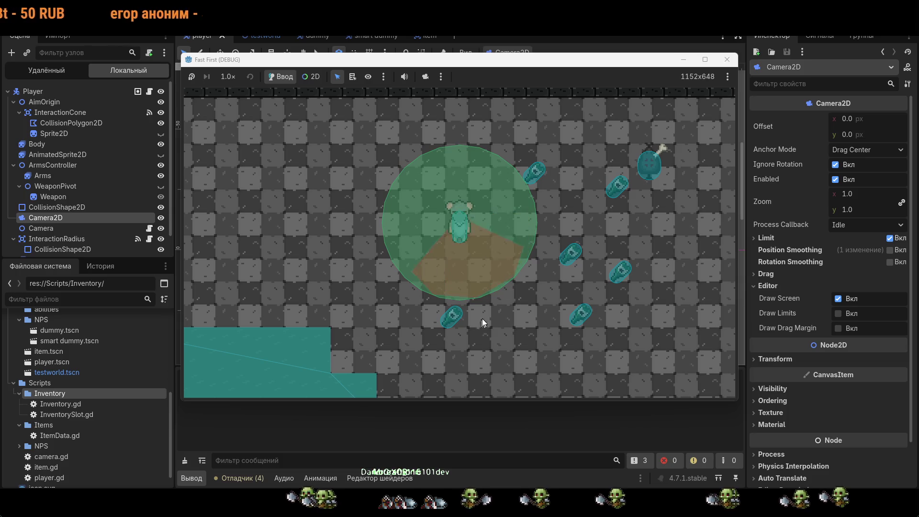
pyautogui.press('d')
pyautogui.press('d')
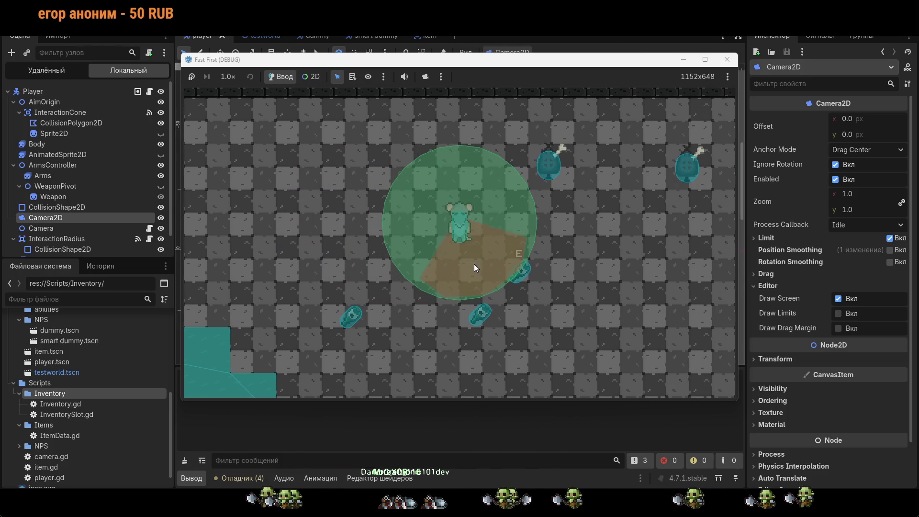
pyautogui.press('s')
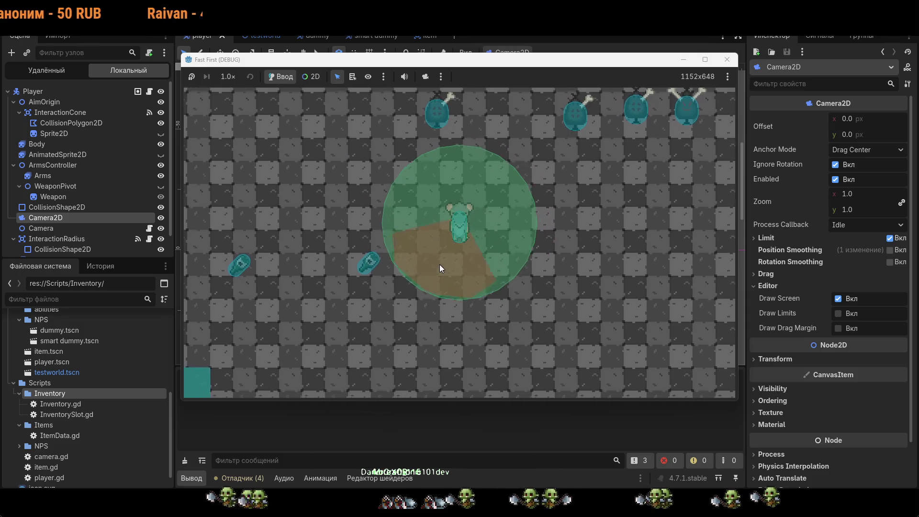
pyautogui.press('a')
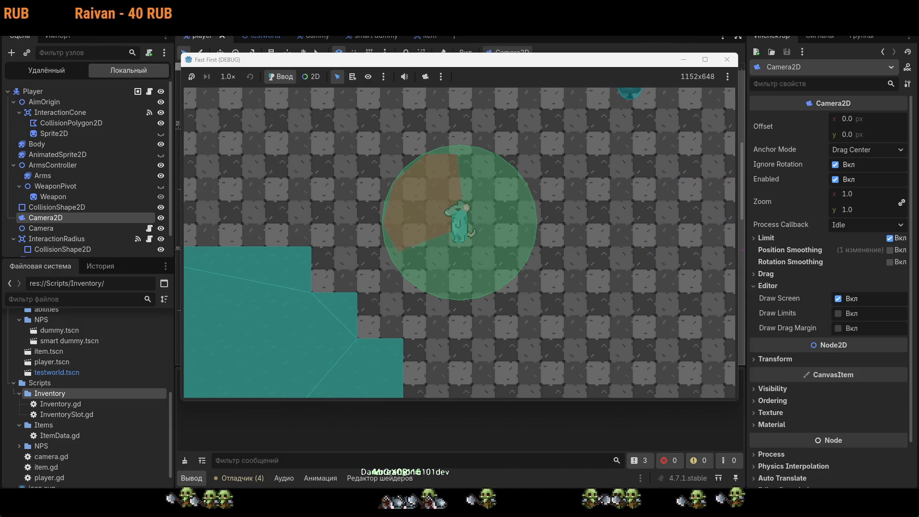
pyautogui.click(79, 29)
pyautogui.click(104, 59)
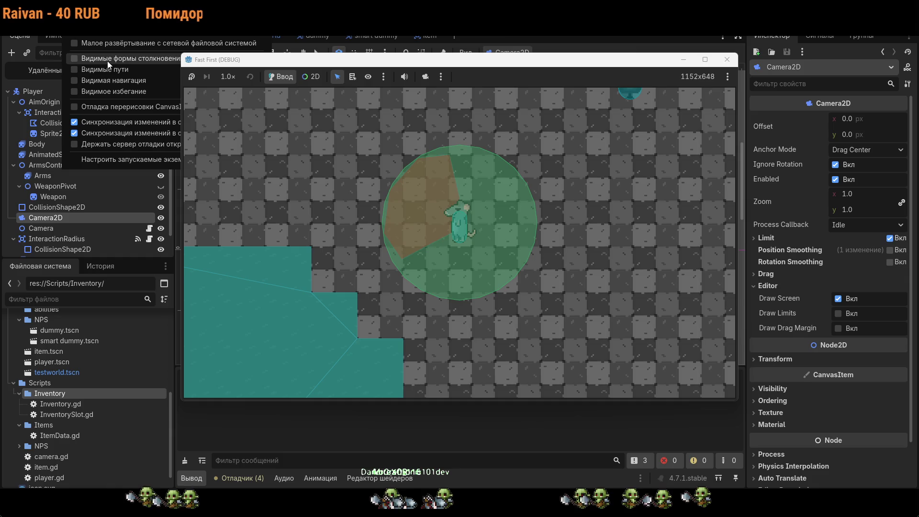
# - Reload the game, walk right to the bottles and left past the enemy, then close the window
pyautogui.click(644, 26)
pyautogui.click(643, 26)
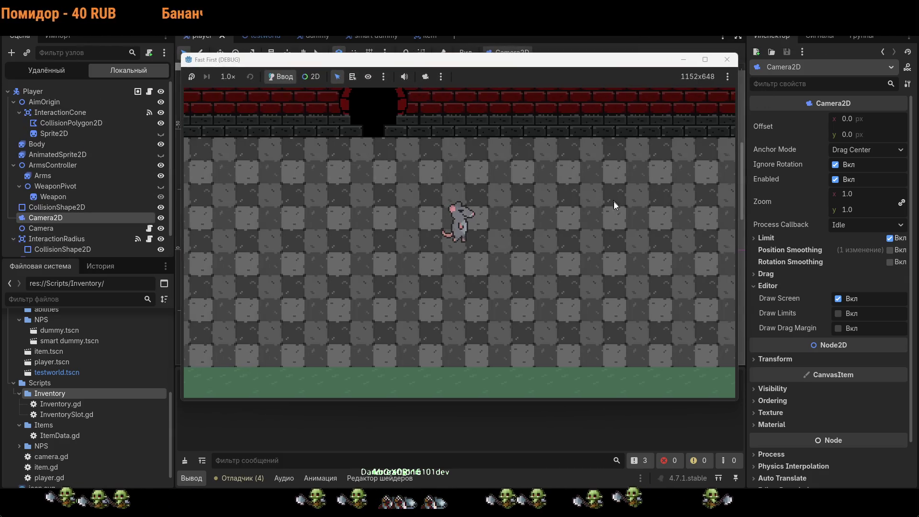
pyautogui.press('d')
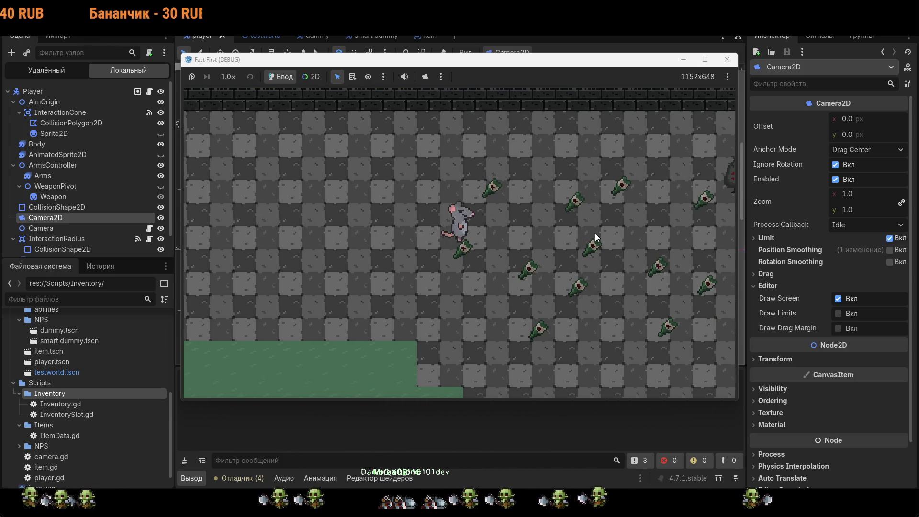
pyautogui.press('d')
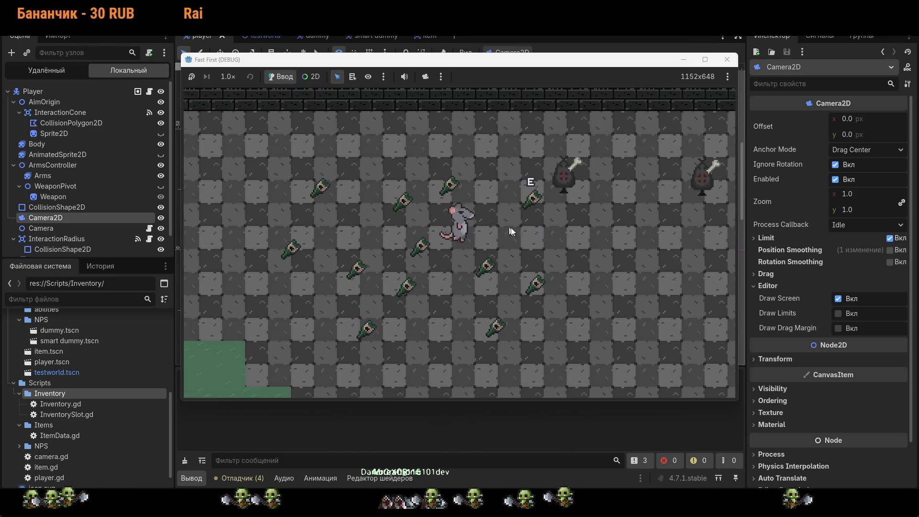
pyautogui.press('d')
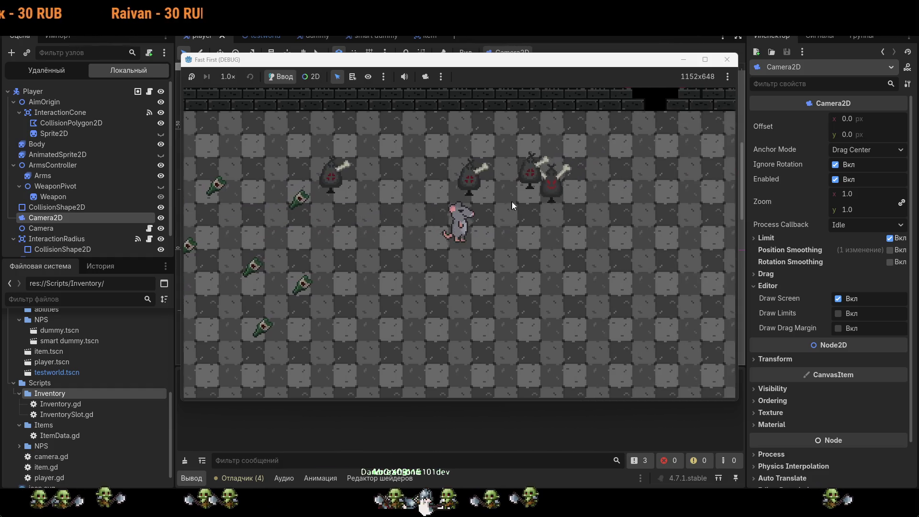
pyautogui.press('a')
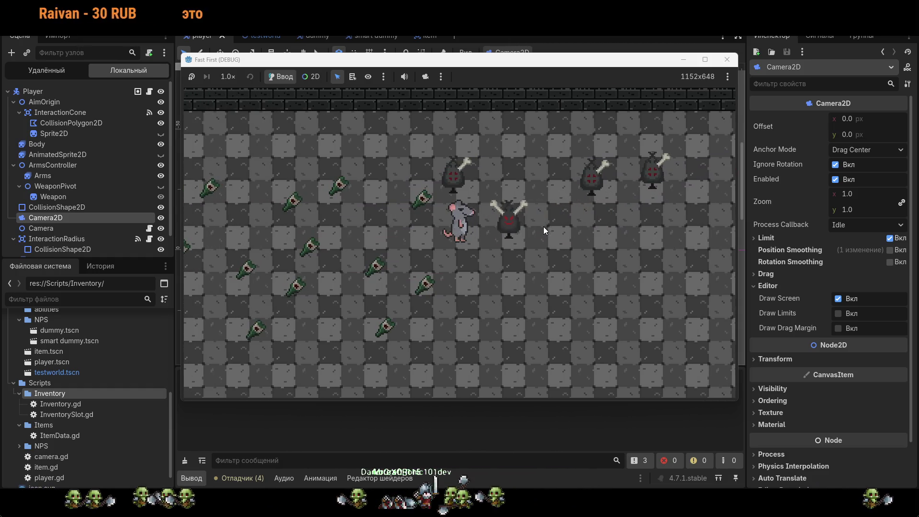
pyautogui.press('a')
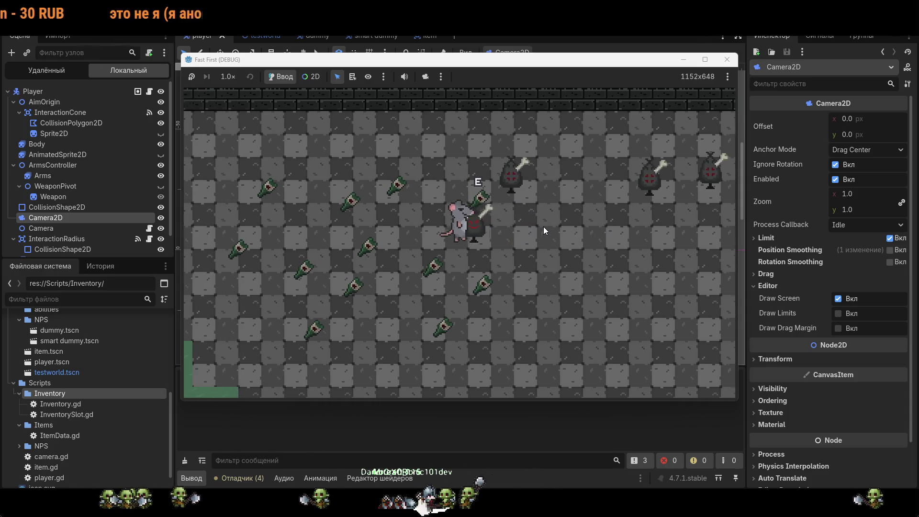
pyautogui.press('a')
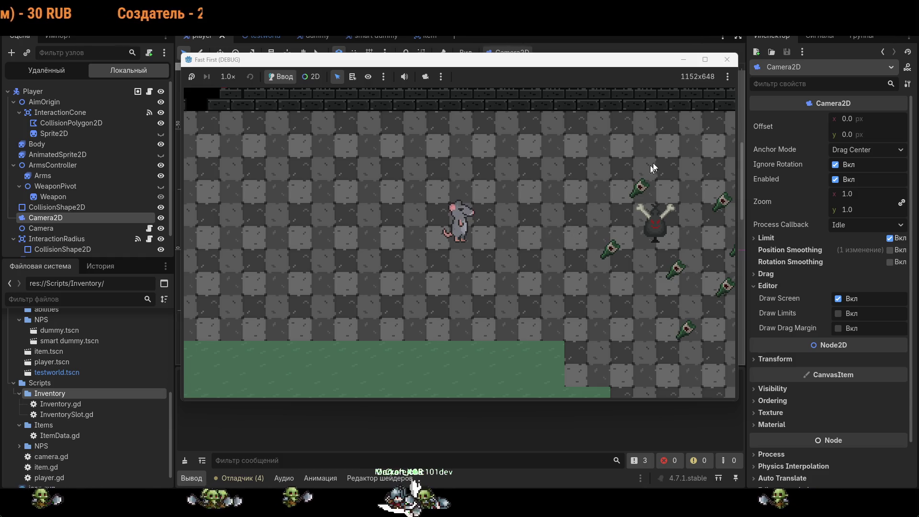
pyautogui.click(727, 60)
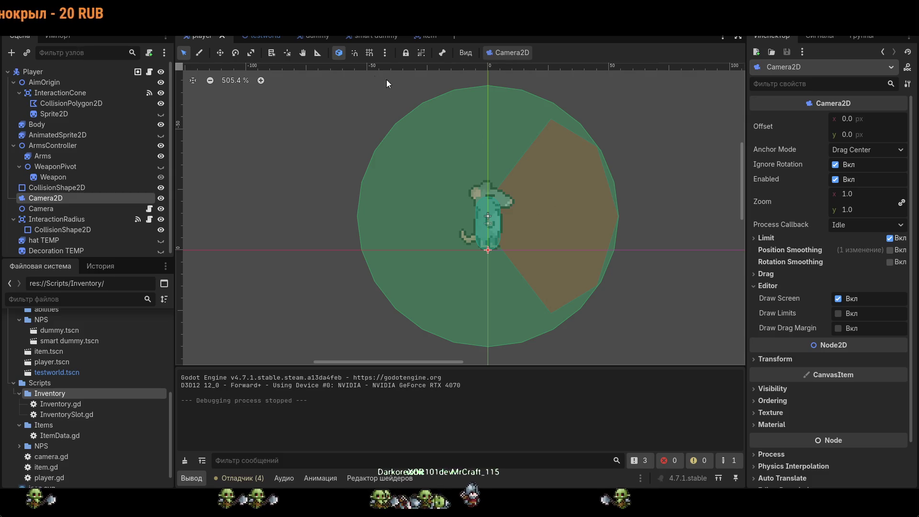
# - Switch to the Script workspace showing InventorySlot.gd with its durability and ammo comments on lines 8–9
pyautogui.hotkey('ctrl', 'F3')
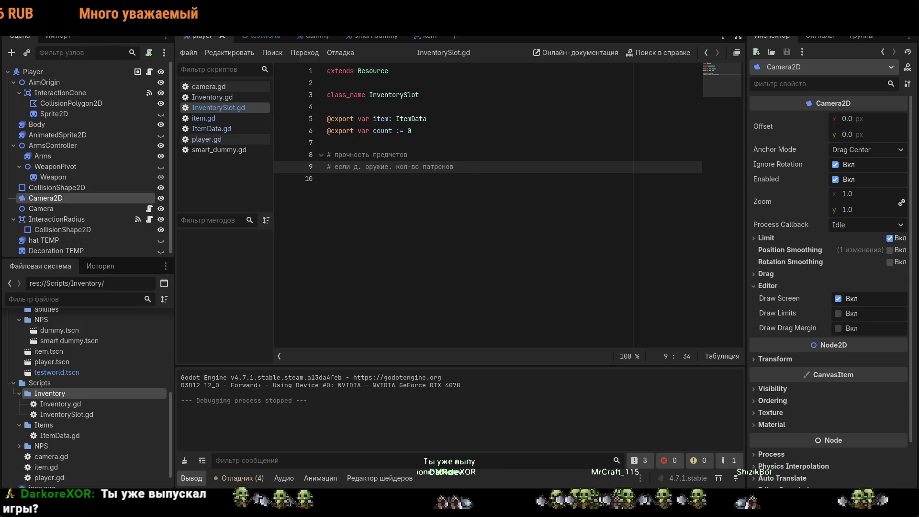
pyautogui.click(327, 178)
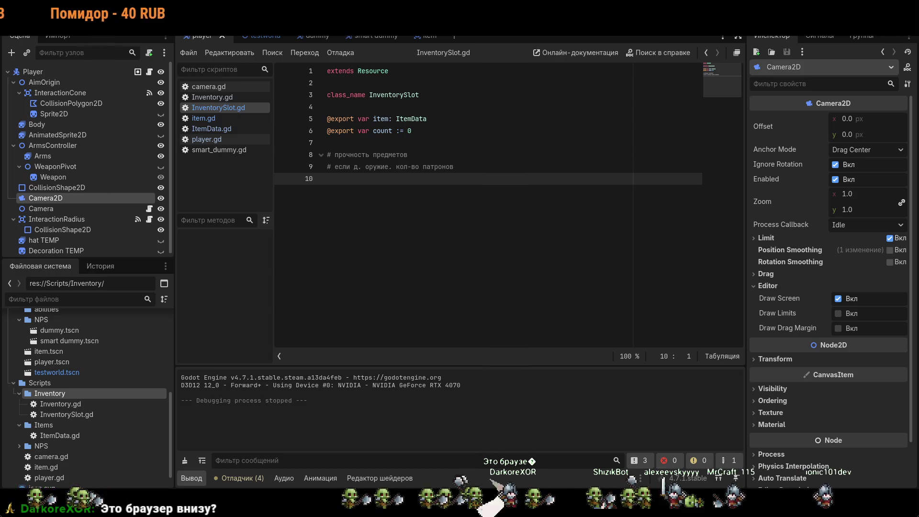
pyautogui.press('F5')
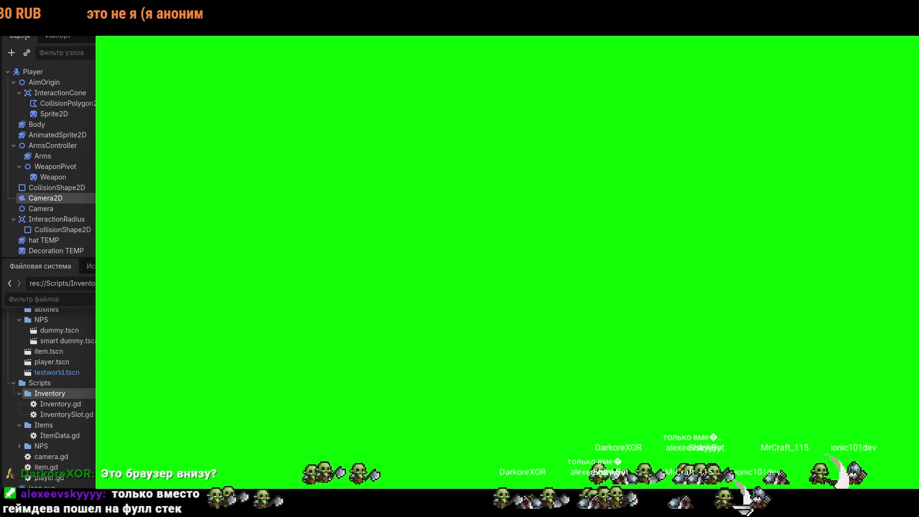
pyautogui.hotkey('alt', 'F4')
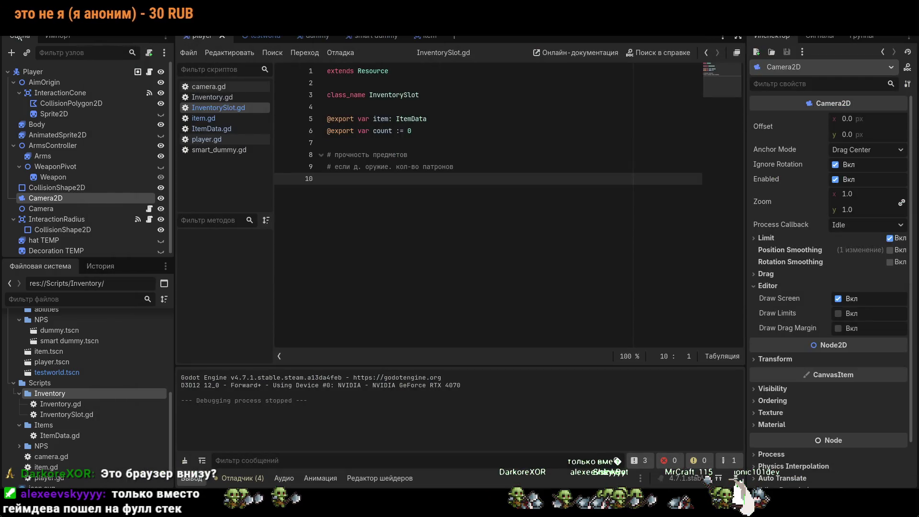
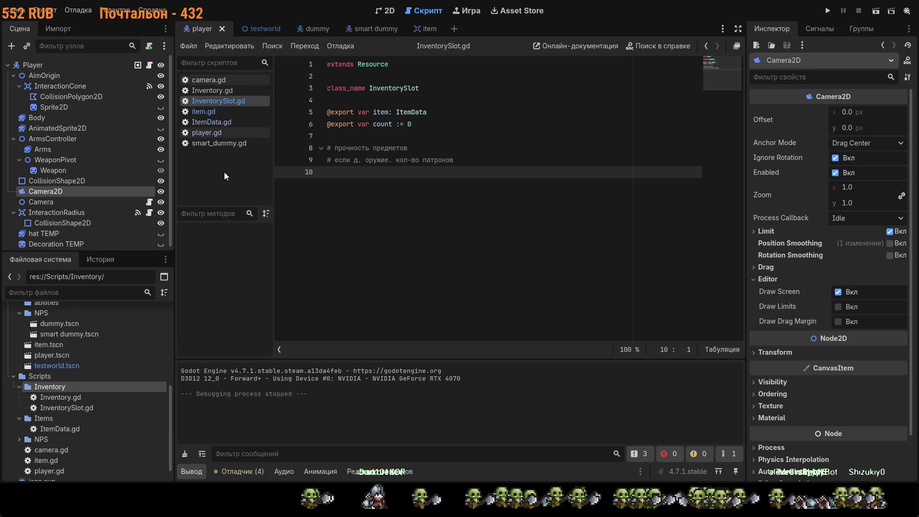
# - Open the player.gd script and scroll it back to the top
pyautogui.click(214, 133)
pyautogui.scroll(5, 342, 205)
pyautogui.scroll(9, 323, 211)
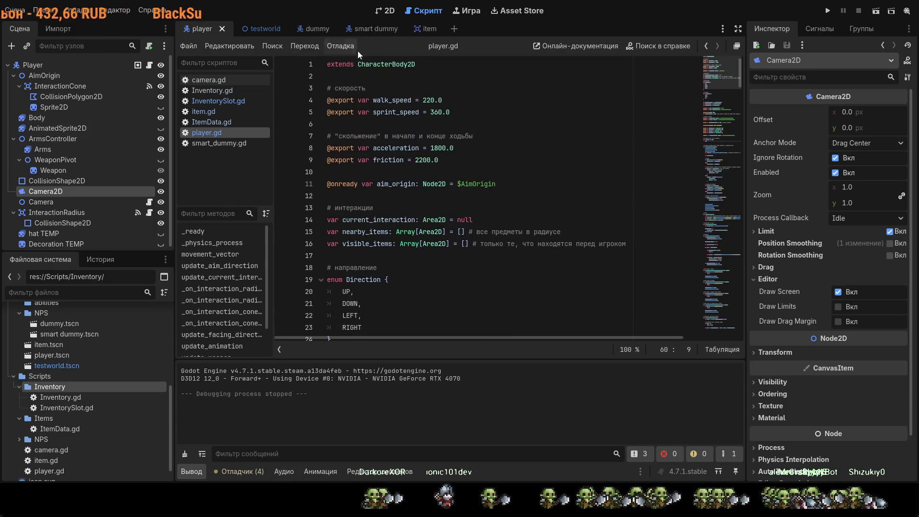
# - Briefly check the item scene tab, then return to the player scene
pyautogui.click(427, 30)
pyautogui.click(194, 33)
pyautogui.click(423, 29)
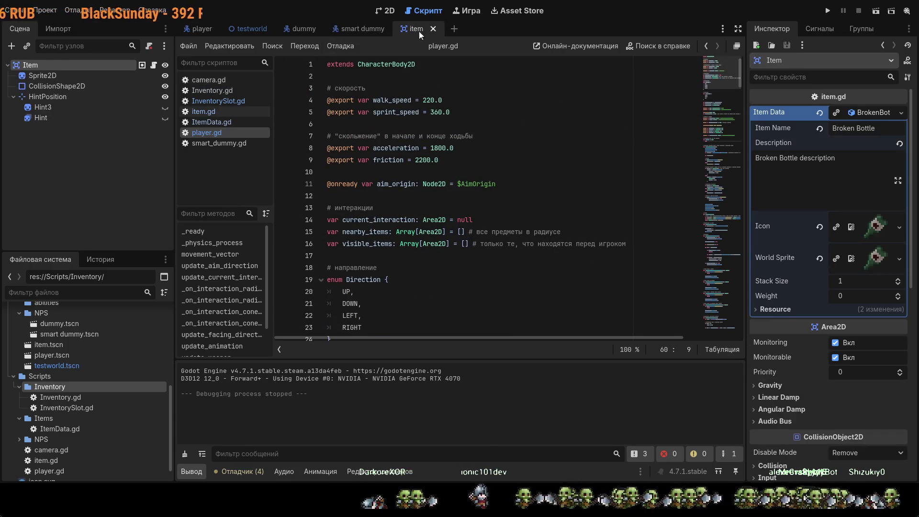
pyautogui.click(204, 29)
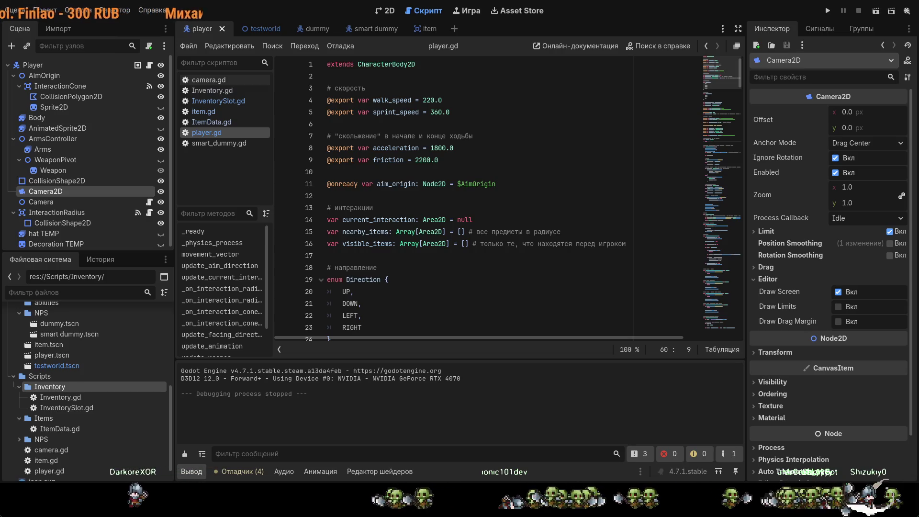
# - Collapse the InteractionCone, AimOrigin and ArmsController branches and select the Player root node
pyautogui.click(17, 87)
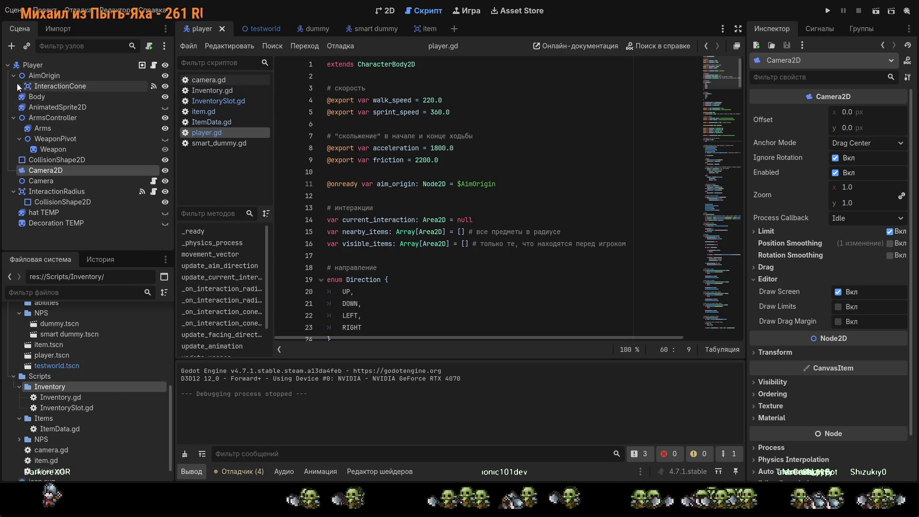
pyautogui.click(13, 76)
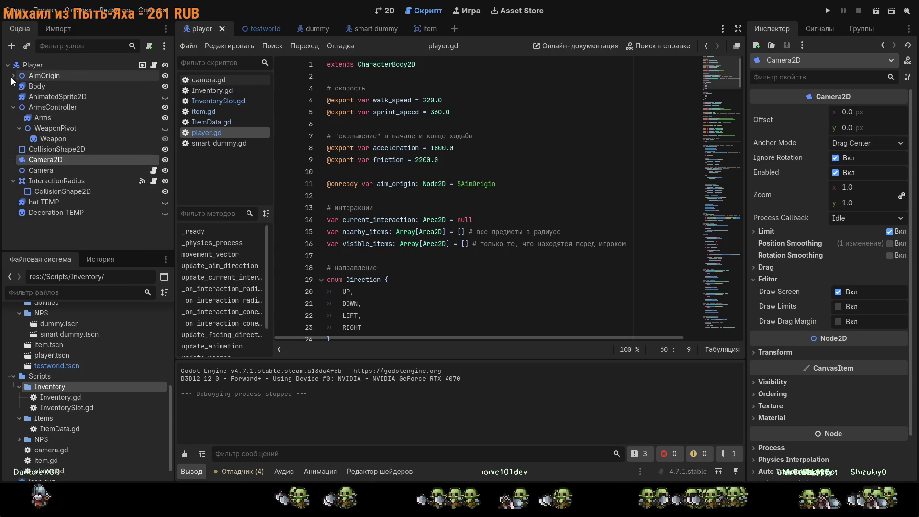
pyautogui.click(13, 108)
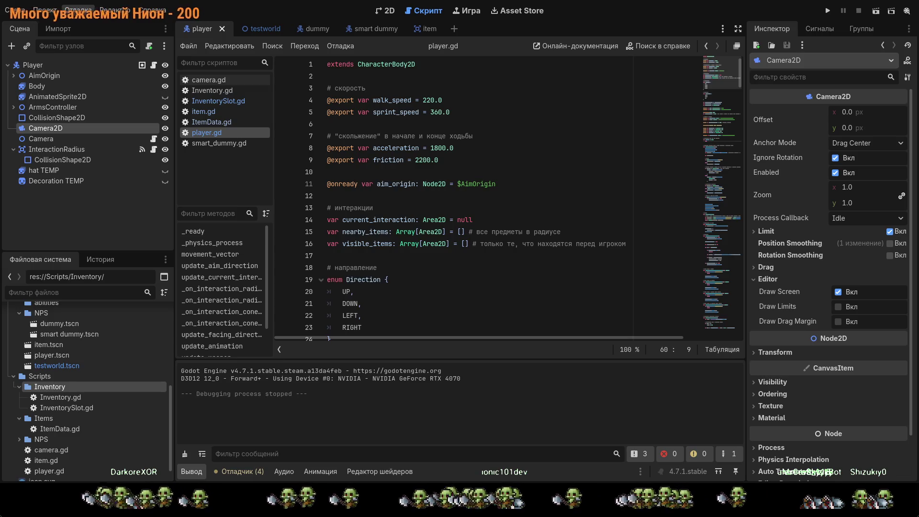
pyautogui.click(51, 66)
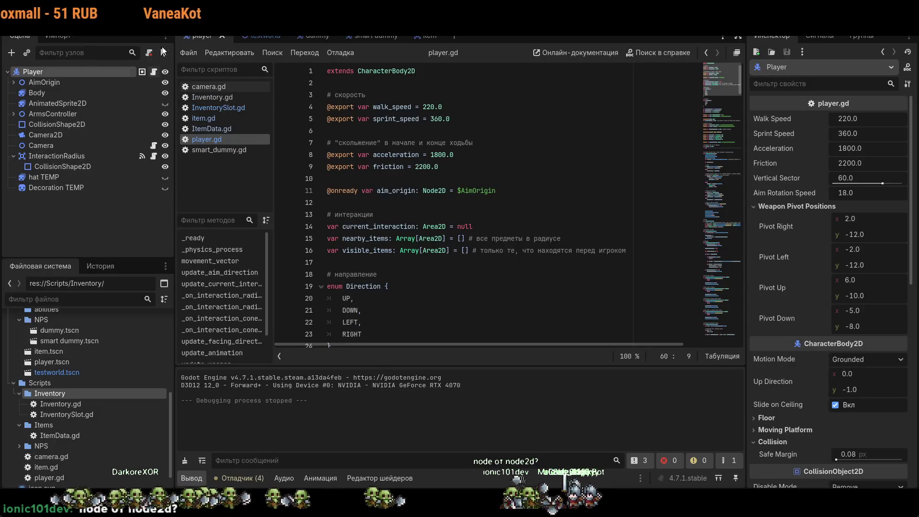
# - Look through the Create Node dialog's list, then close it without adding anything
pyautogui.click(14, 54)
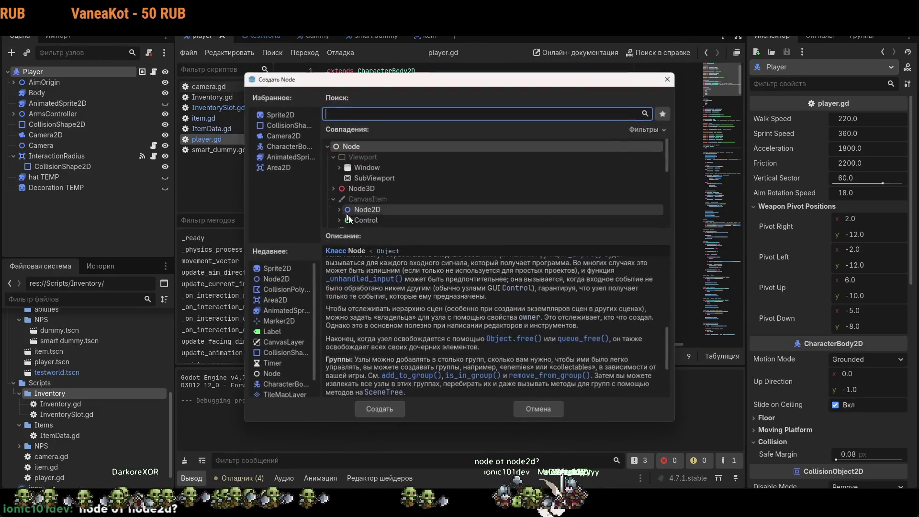
pyautogui.scroll(-5, 481, 303)
pyautogui.scroll(5, 460, 326)
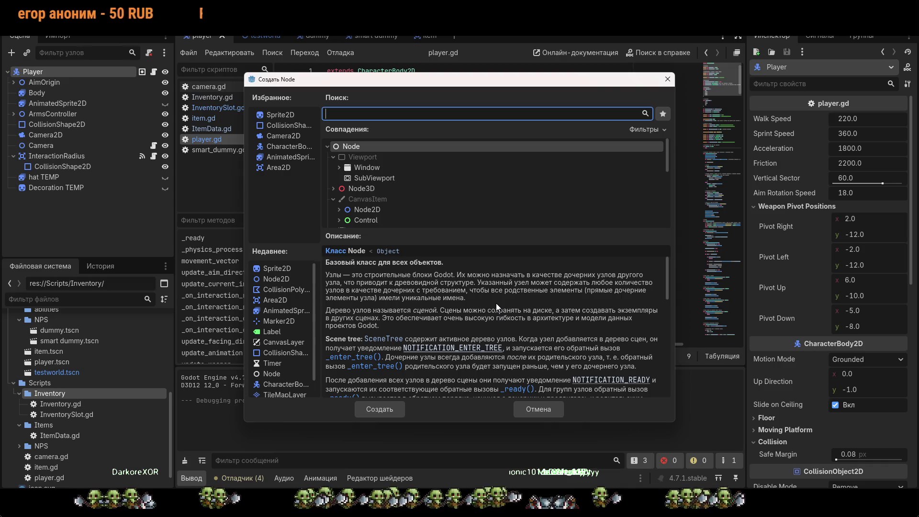
pyautogui.click(668, 79)
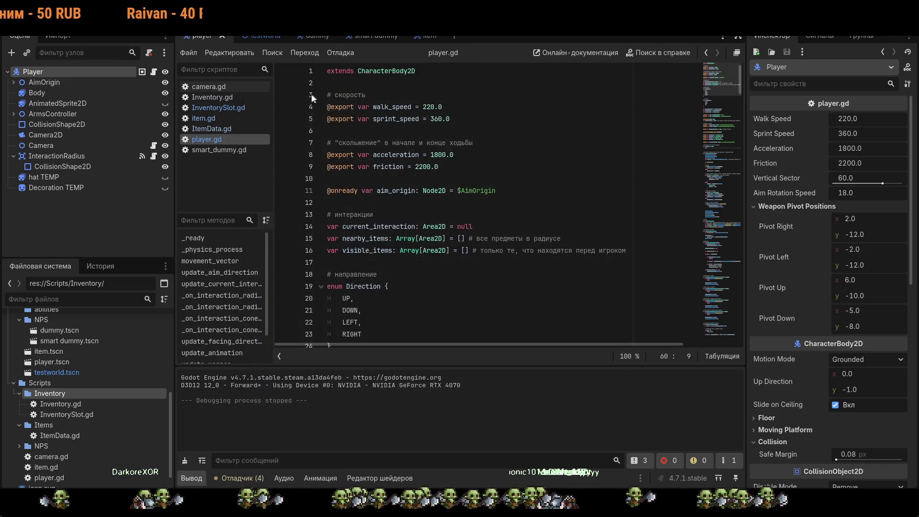
# - Open Inventory.gd with the cursor on its empty line 2, then bring up Create Node again
pyautogui.click(219, 97)
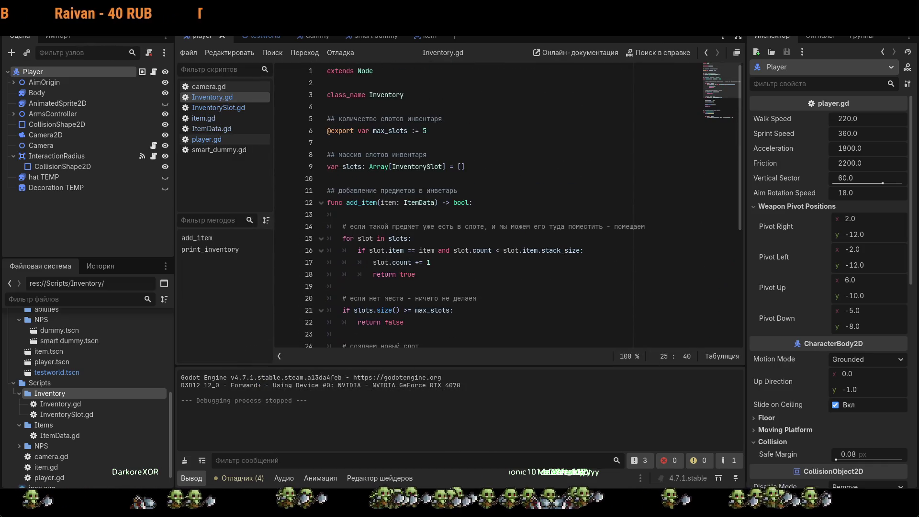
pyautogui.click(374, 71)
pyautogui.press('Down')
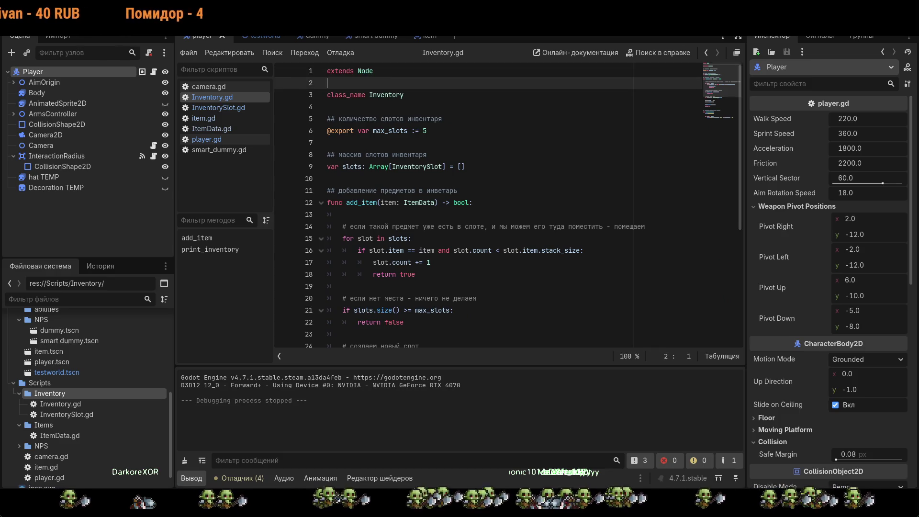
pyautogui.click(11, 52)
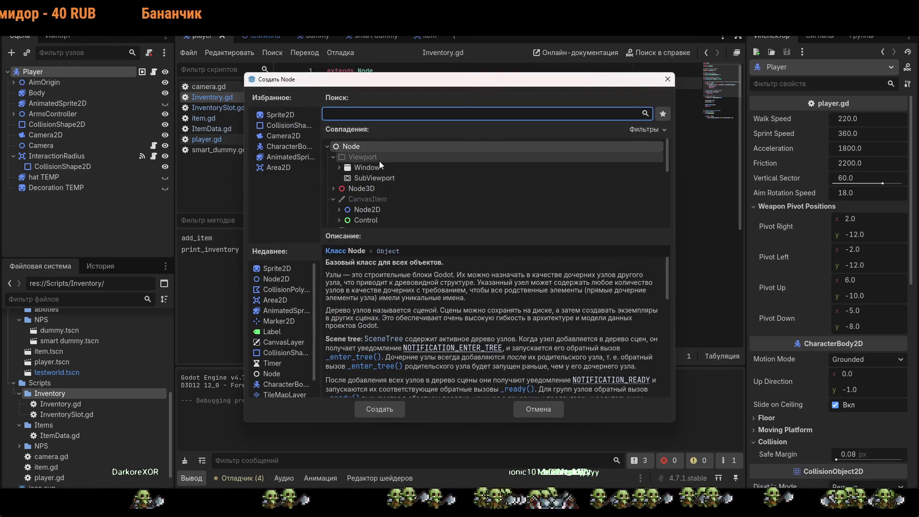
# - Add a plain Node to the Player scene and rename it Inventory
pyautogui.doubleClick(371, 143)
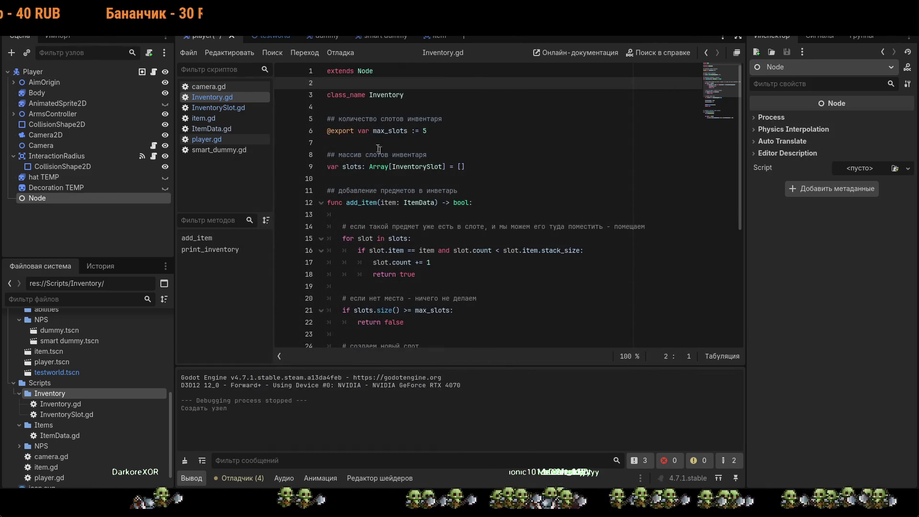
pyautogui.click(67, 199)
pyautogui.write('Inventor')
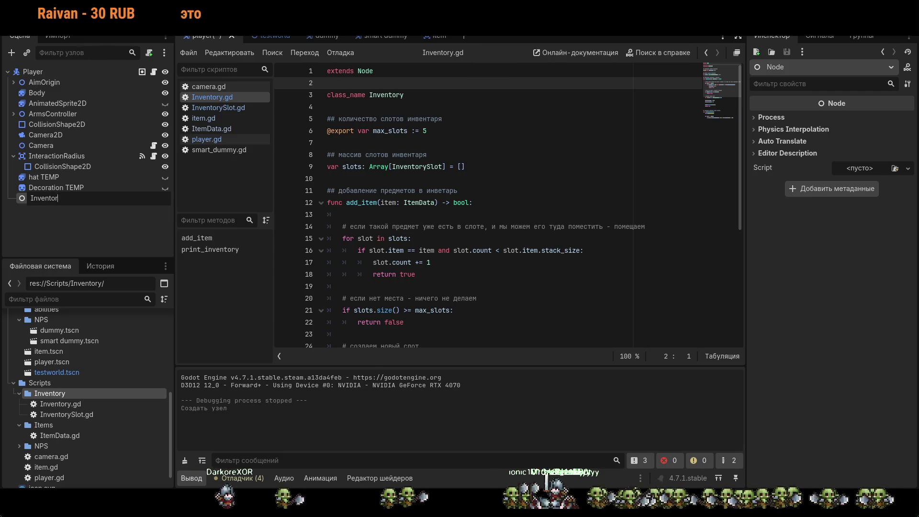
pyautogui.write('y')
pyautogui.press('Return')
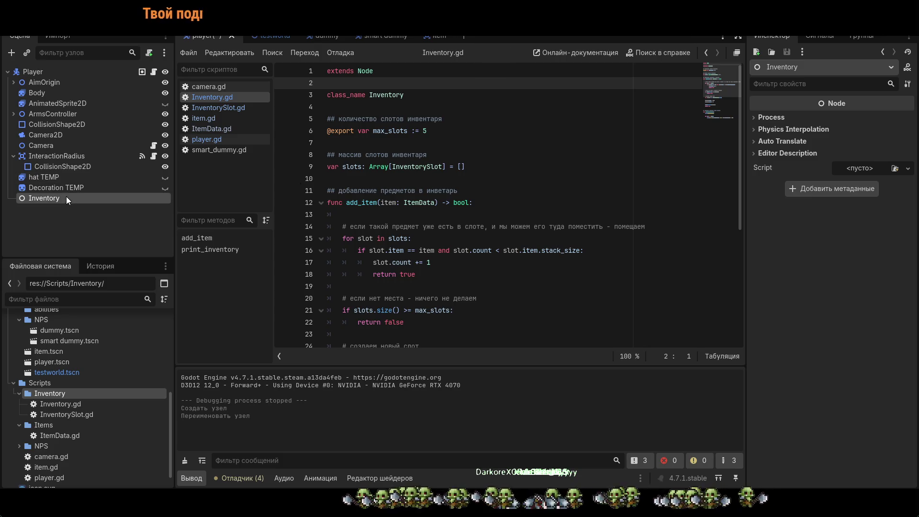
# - Move the Inventory node to sit just below Camera in the scene tree
pyautogui.moveTo(65, 197); pyautogui.dragTo(48, 149)
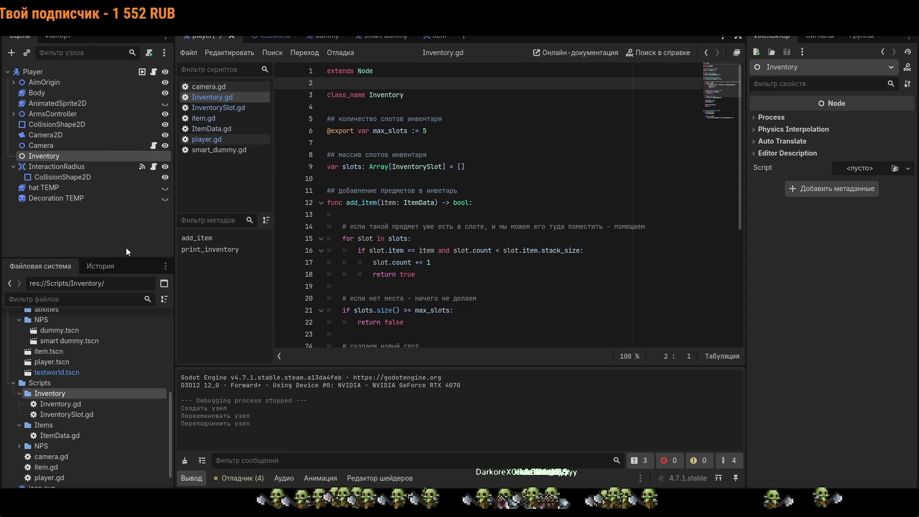
pyautogui.doubleClick(93, 156)
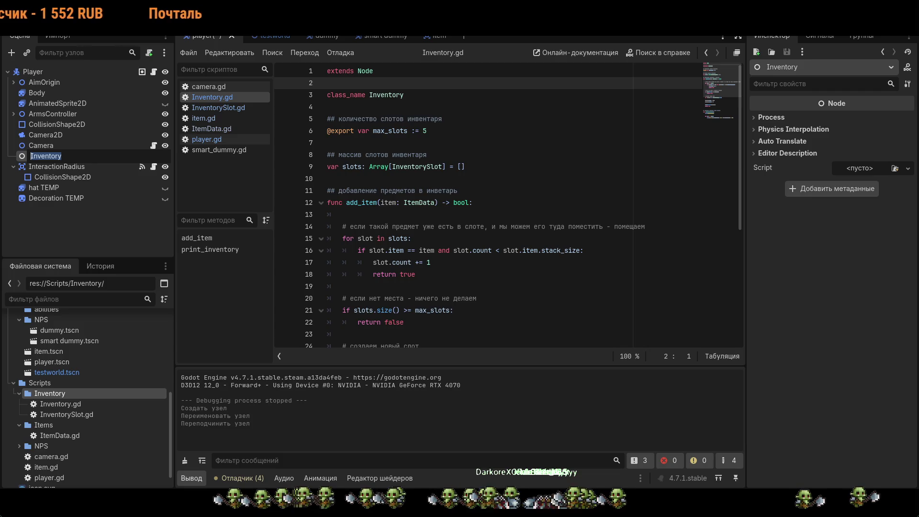
pyautogui.press('Return')
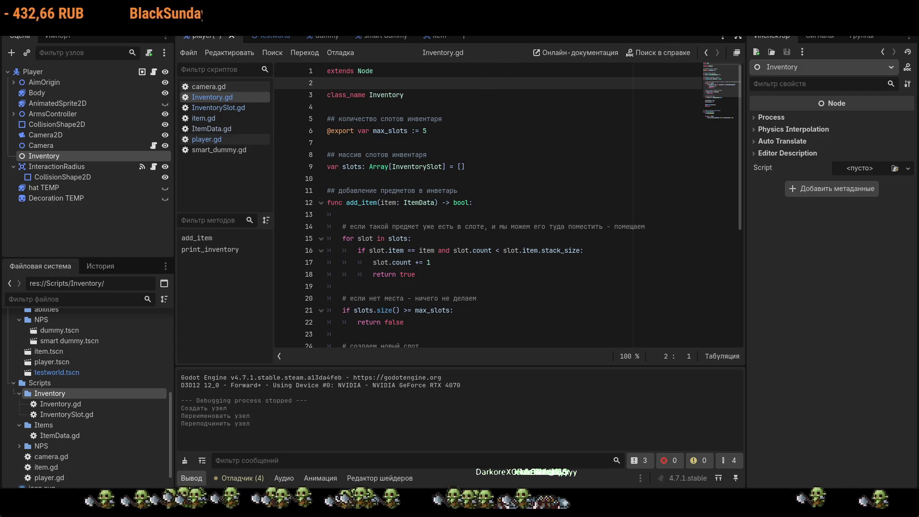
pyautogui.moveTo(348, 39)
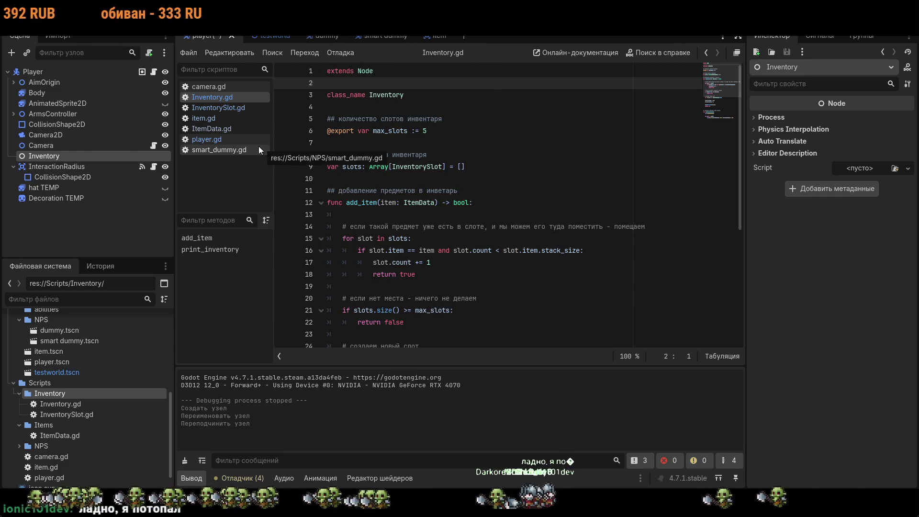
# - Switch back to player.gd and place the cursor at the end of line 7
pyautogui.click(208, 139)
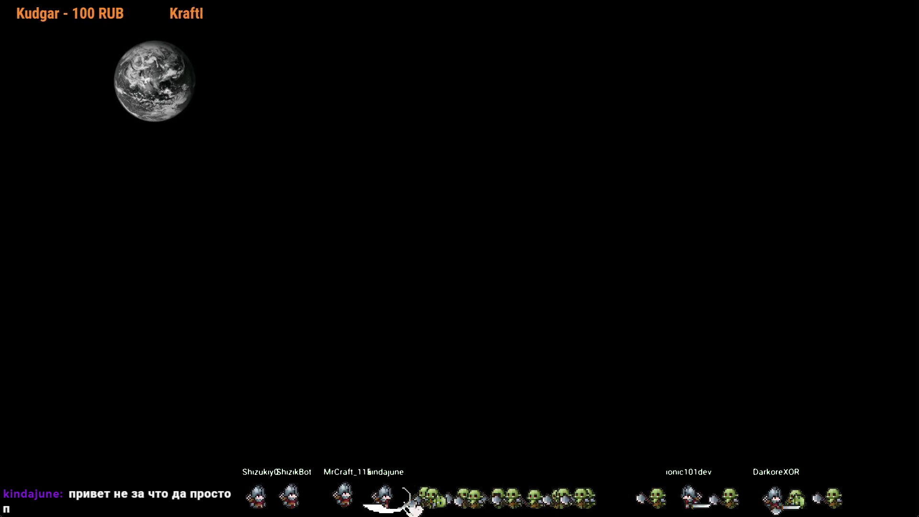
pyautogui.click(478, 143)
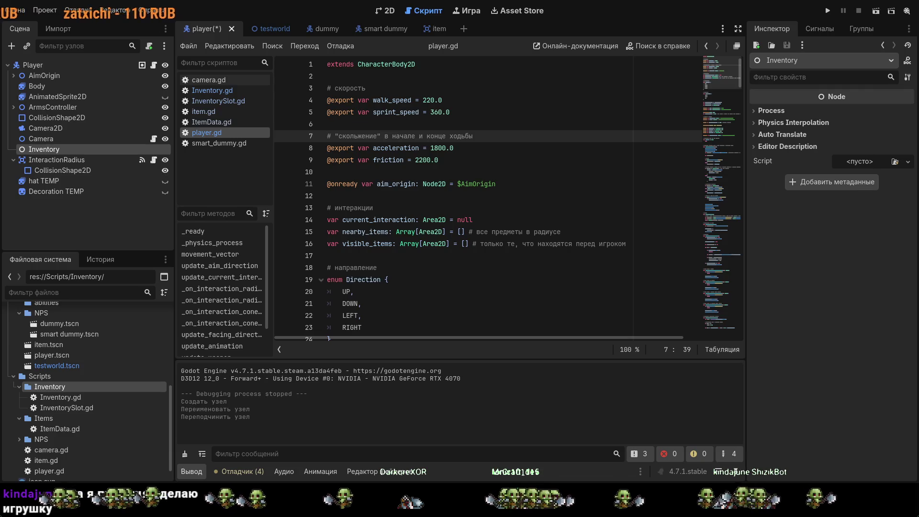
pyautogui.press('Down')
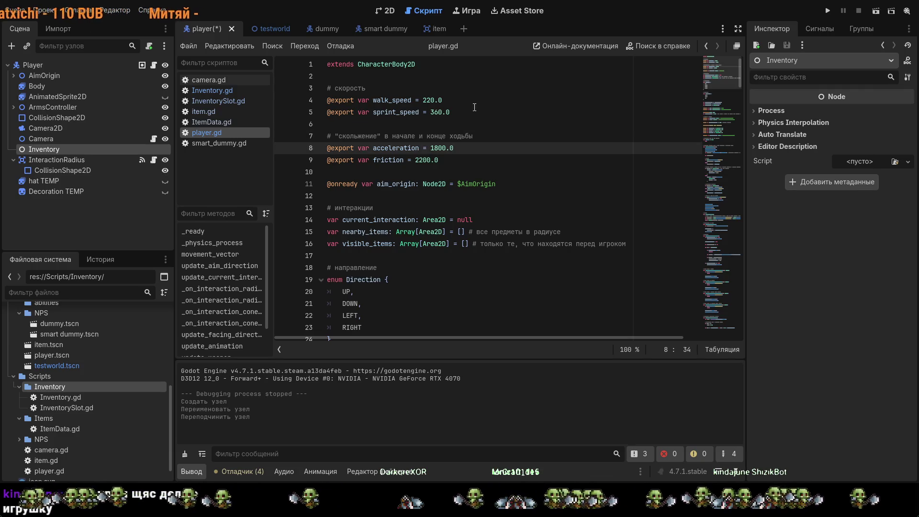
pyautogui.scroll(-7, 534, 123)
pyautogui.scroll(7, 534, 122)
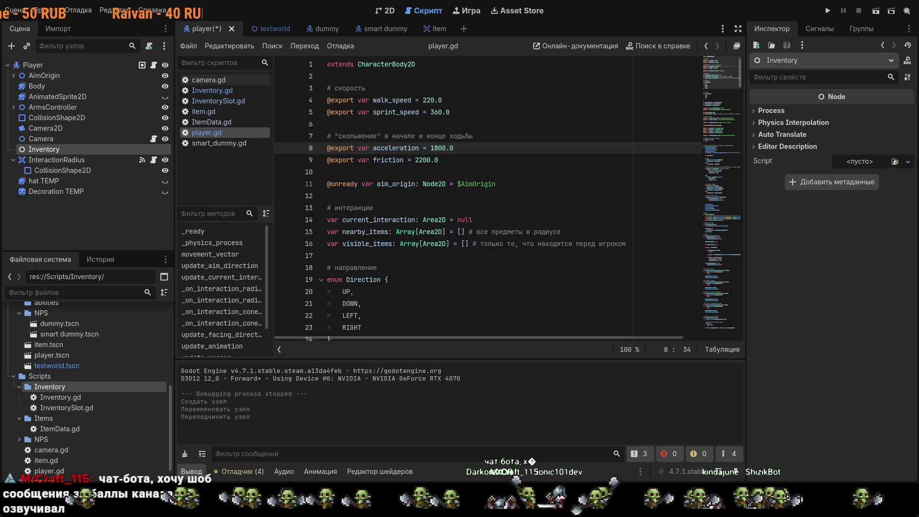
pyautogui.scroll(-14, 407, 320)
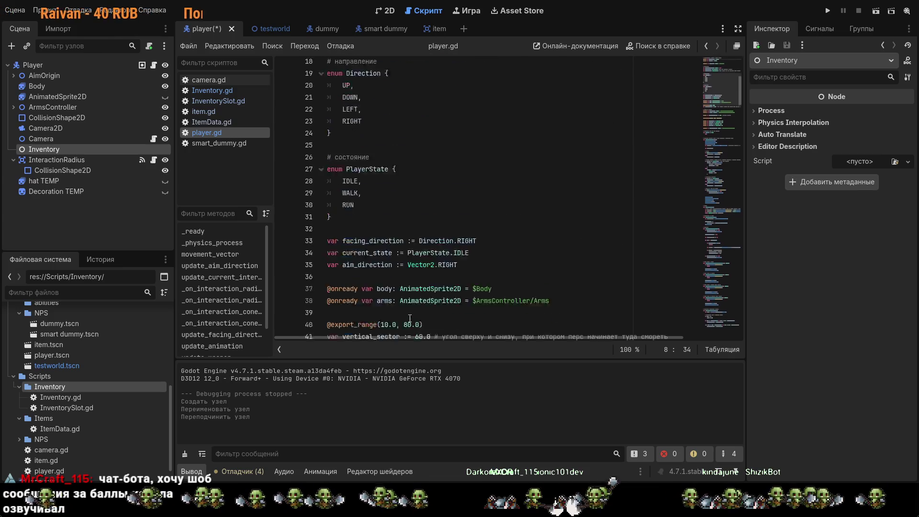
pyautogui.click(420, 315)
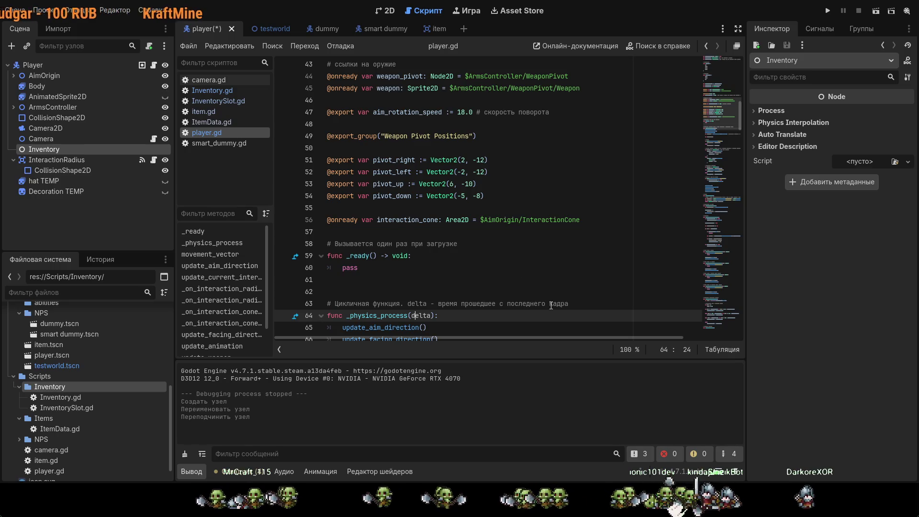
# - Return to the top of player.gd, set the cursor on line 21, then switch to Aseprite
pyautogui.scroll(-3, 483, 270)
pyautogui.scroll(4, 553, 304)
pyautogui.scroll(12, 552, 304)
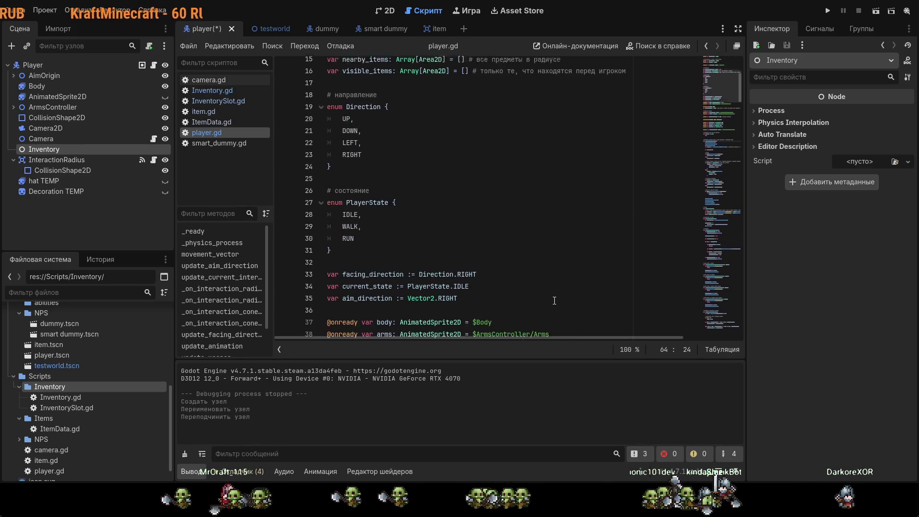
pyautogui.click(553, 299)
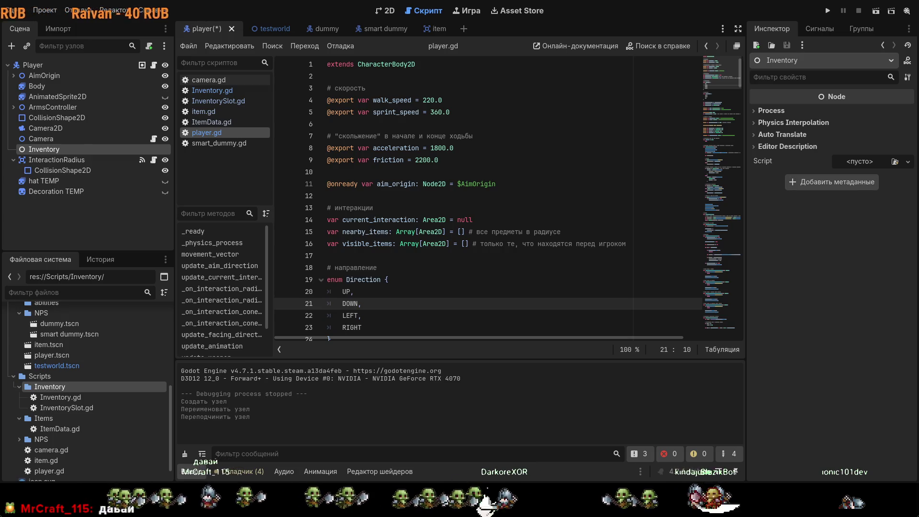
pyautogui.hotkey('alt', 'Tab')
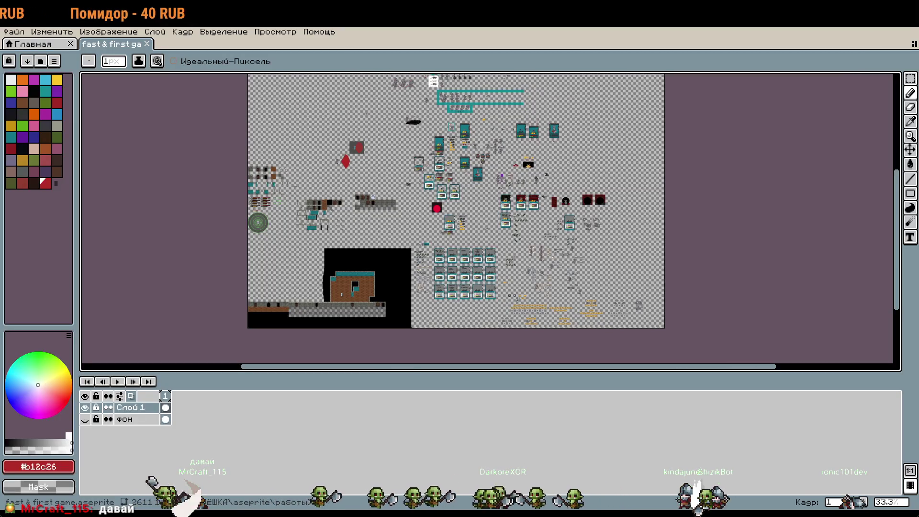
pyautogui.hotkey('alt', 'Tab')
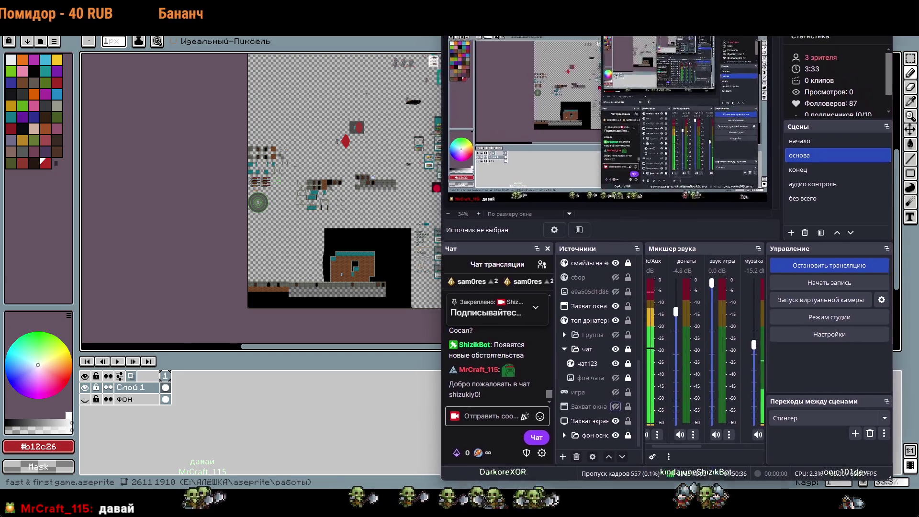
# - Restore OBS, focus the Twitch chat box, then minimise OBS to reveal the Aseprite sheet
pyautogui.press('super+Down')
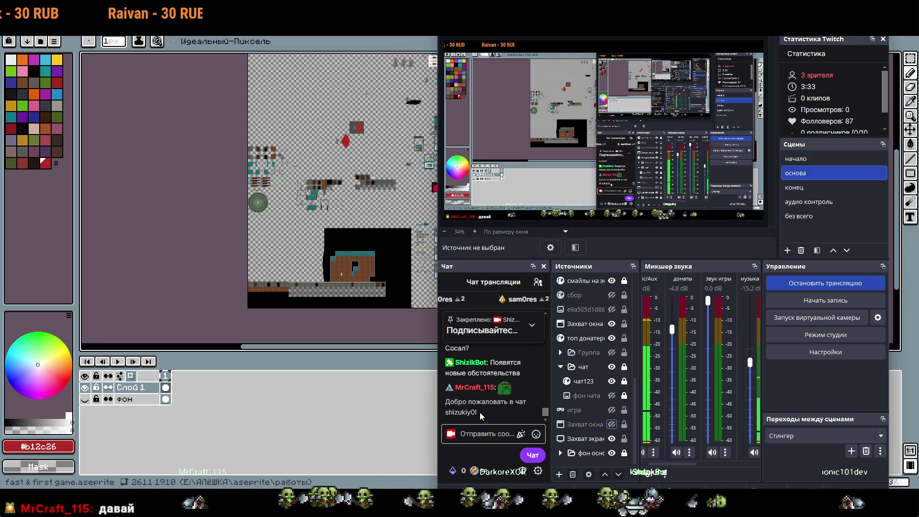
pyautogui.click(484, 433)
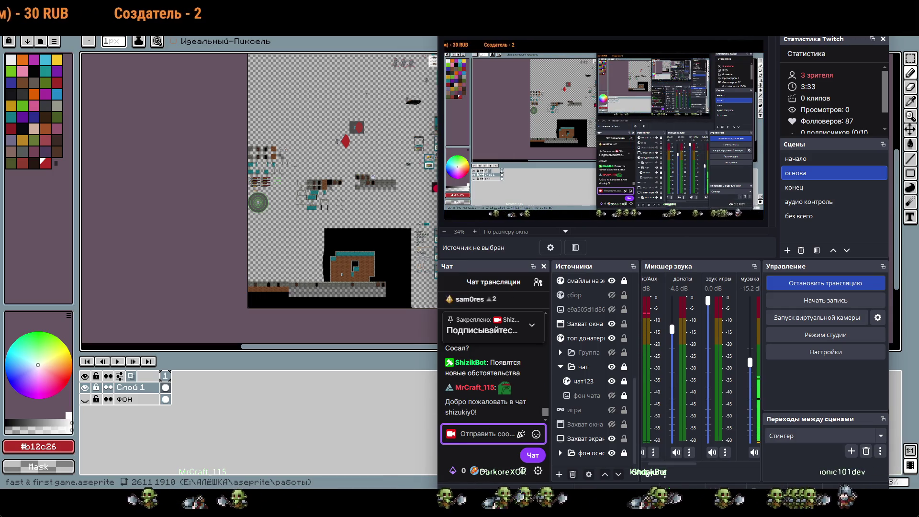
pyautogui.click(813, 507)
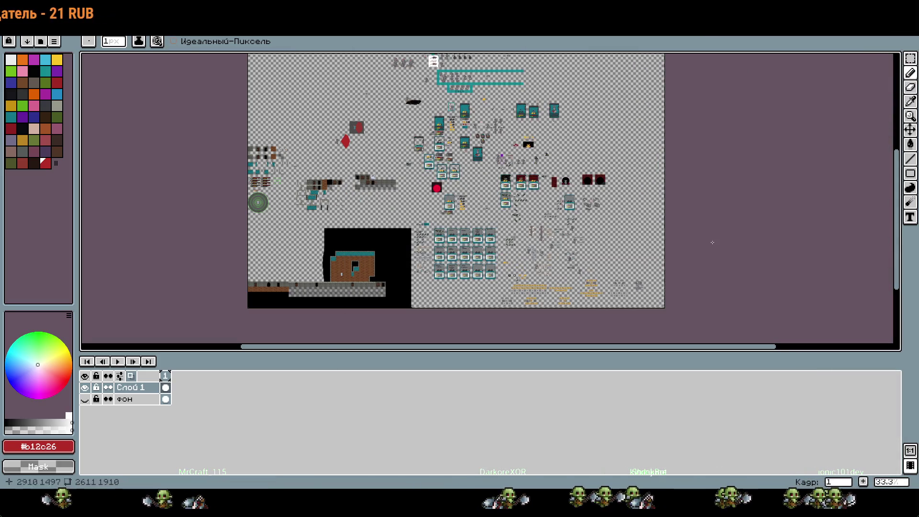
# - Zoom in on the sprite sheet and circle the large side-view rat in red, undoing both marks
pyautogui.scroll(1, 628, 256)
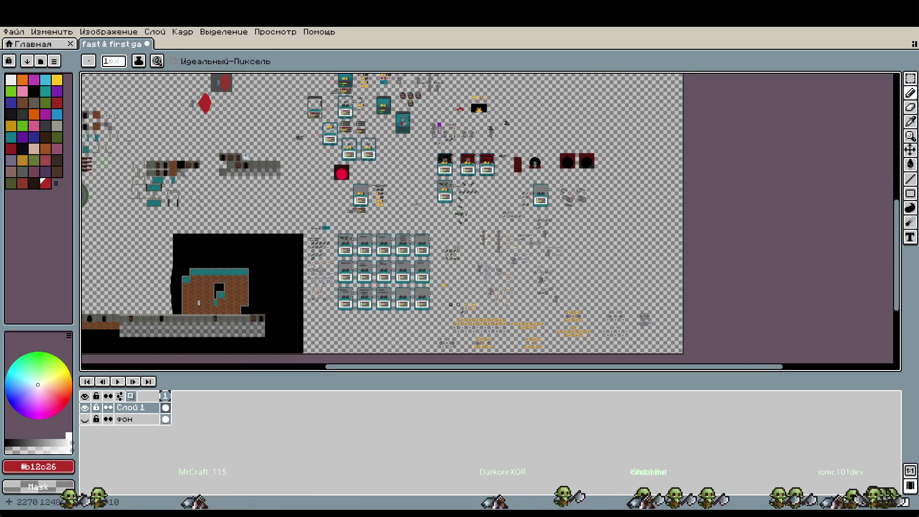
pyautogui.moveTo(536, 243)
pyautogui.mouseDown()
pyautogui.moveTo(526, 162)
pyautogui.moveTo(551, 210)
pyautogui.moveTo(514, 173)
pyautogui.mouseUp()
pyautogui.scroll(5, 551, 210)
pyautogui.scroll(1, 469, 325)
pyautogui.scroll(1, 468, 325)
pyautogui.moveTo(414, 330)
pyautogui.mouseDown()
pyautogui.moveTo(459, 330)
pyautogui.moveTo(293, 277)
pyautogui.moveTo(445, 345)
pyautogui.mouseUp()
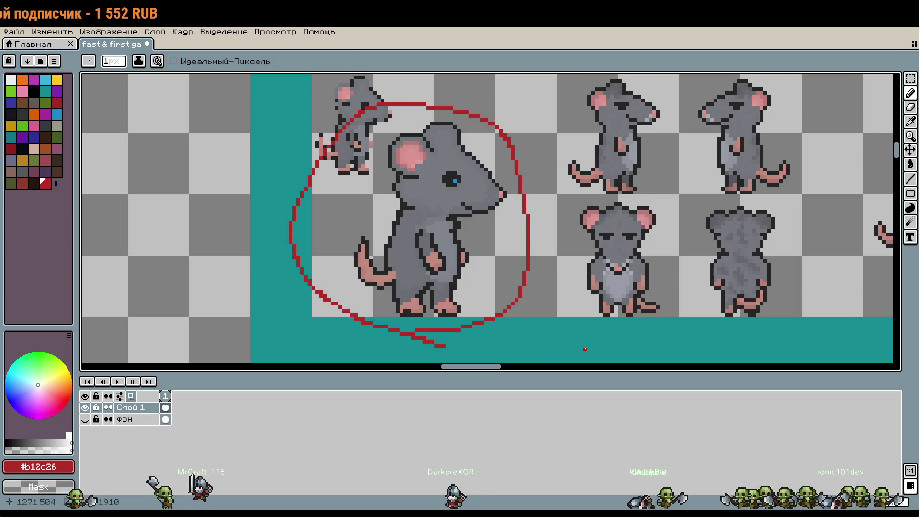
pyautogui.hotkey('ctrl', 'z')
pyautogui.moveTo(397, 326)
pyautogui.mouseDown()
pyautogui.moveTo(463, 117)
pyautogui.moveTo(383, 329)
pyautogui.mouseUp()
pyautogui.hotkey('ctrl', 'z')
# - Centre on the teal-framed rats, circle and undo the middle rat, then frame the bags and swatches
pyautogui.moveTo(302, 118); pyautogui.dragTo(609, 278)
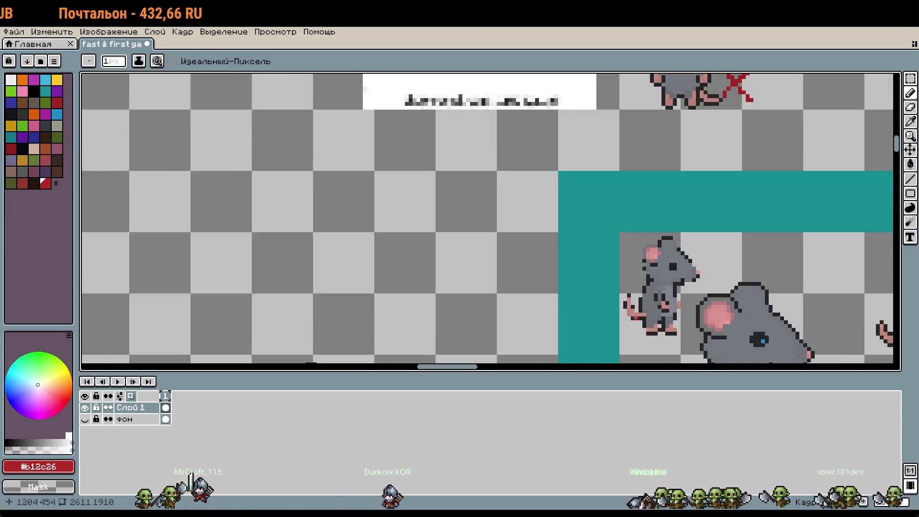
pyautogui.scroll(-3, 609, 278)
pyautogui.scroll(2, 609, 278)
pyautogui.moveTo(595, 233); pyautogui.dragTo(554, 212)
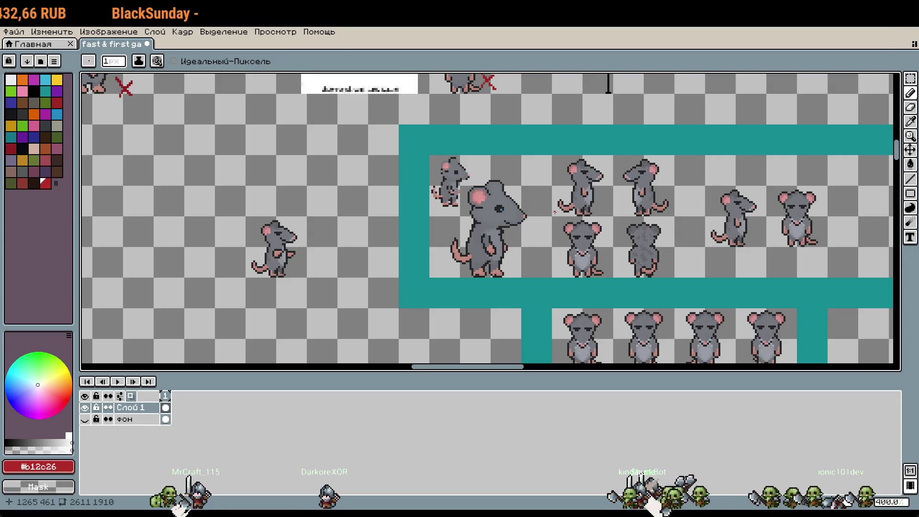
pyautogui.scroll(3, 643, 203)
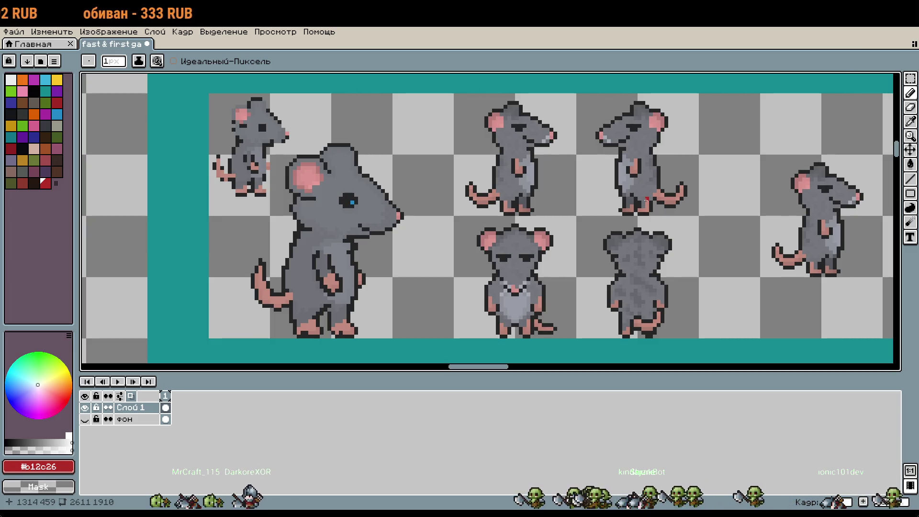
pyautogui.scroll(2, 593, 195)
pyautogui.moveTo(437, 313)
pyautogui.mouseDown()
pyautogui.moveTo(311, 233)
pyautogui.moveTo(360, 313)
pyautogui.mouseUp()
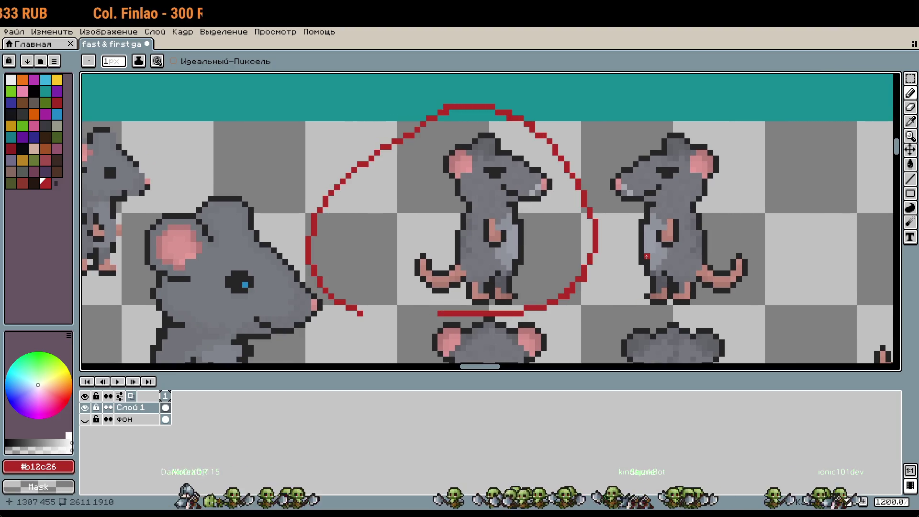
pyautogui.hotkey('ctrl', 'z')
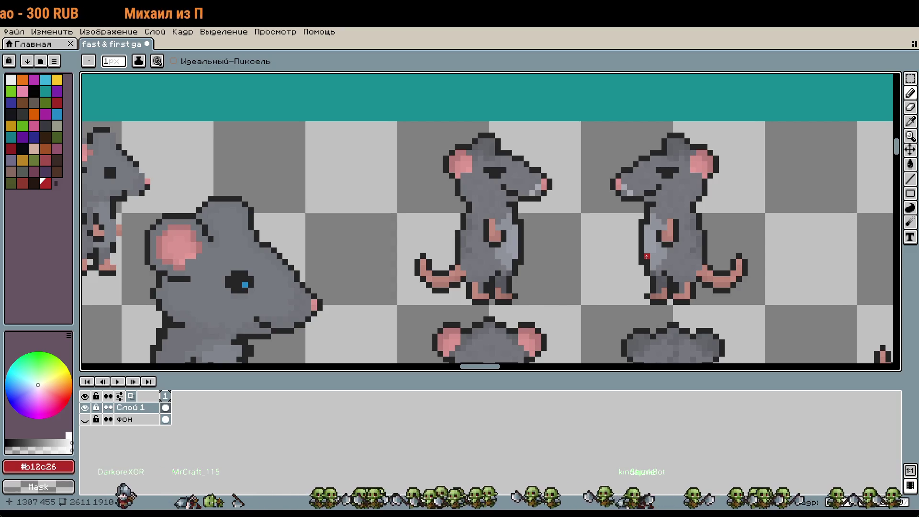
pyautogui.scroll(-3, 660, 239)
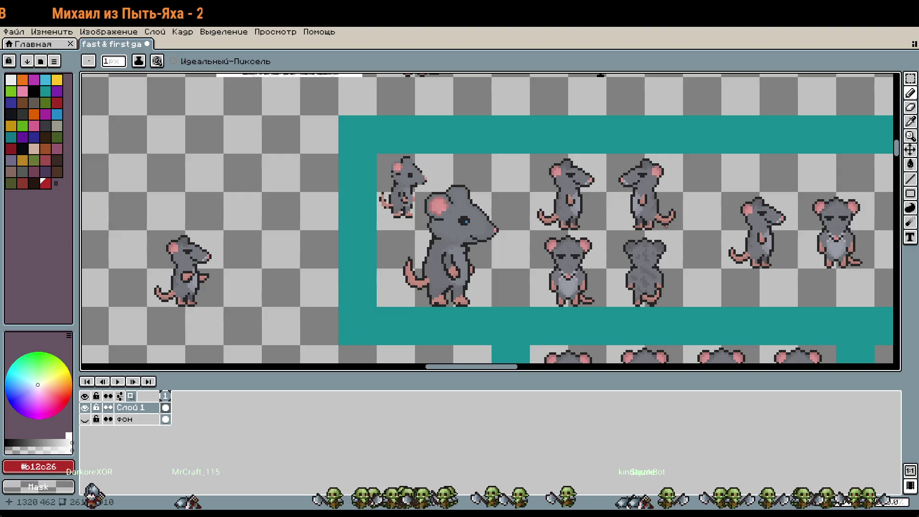
pyautogui.scroll(-2, 712, 215)
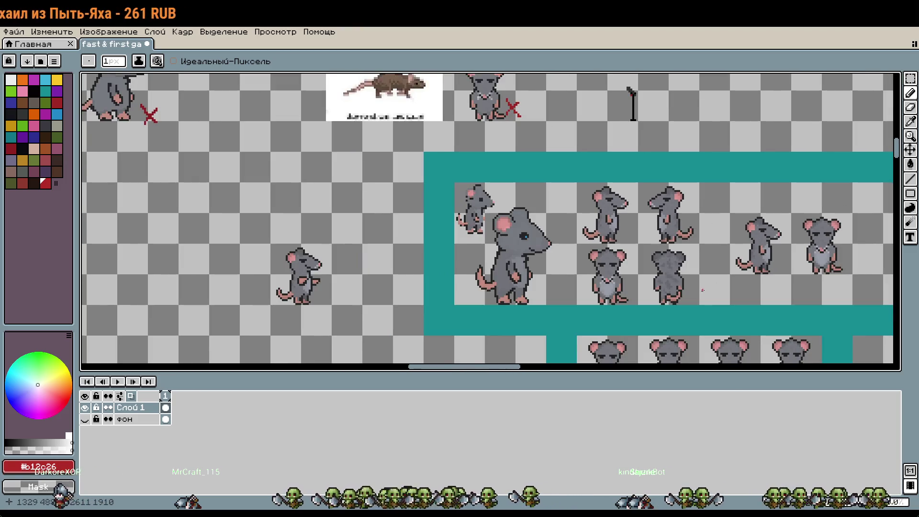
pyautogui.scroll(2, 689, 234)
pyautogui.moveTo(688, 234)
pyautogui.mouseDown()
pyautogui.moveTo(630, 310)
pyautogui.moveTo(602, 292)
pyautogui.mouseUp()
pyautogui.scroll(2, 424, 217)
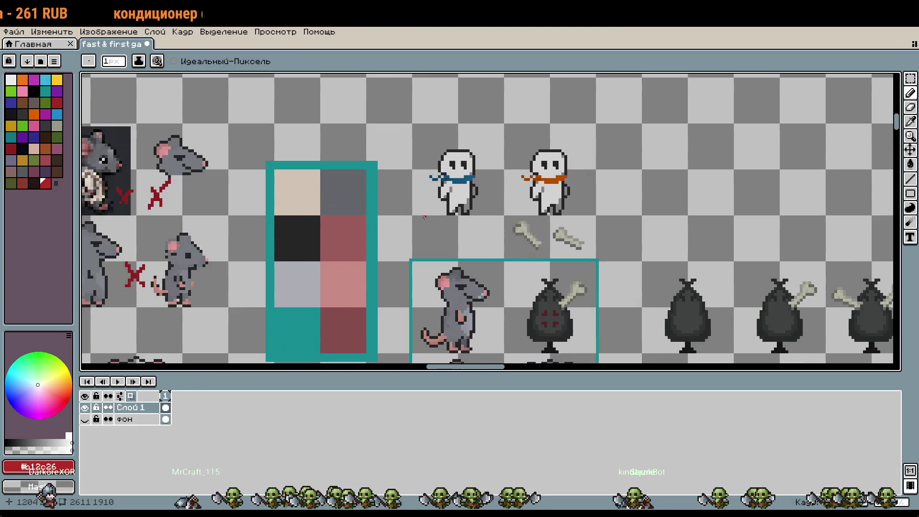
# - Mark the scarfed figures, bags and rats with red loops, undoing each mark
pyautogui.moveTo(424, 216)
pyautogui.mouseDown()
pyautogui.moveTo(414, 130)
pyautogui.moveTo(423, 219)
pyautogui.mouseUp()
pyautogui.hotkey('ctrl', 'z')
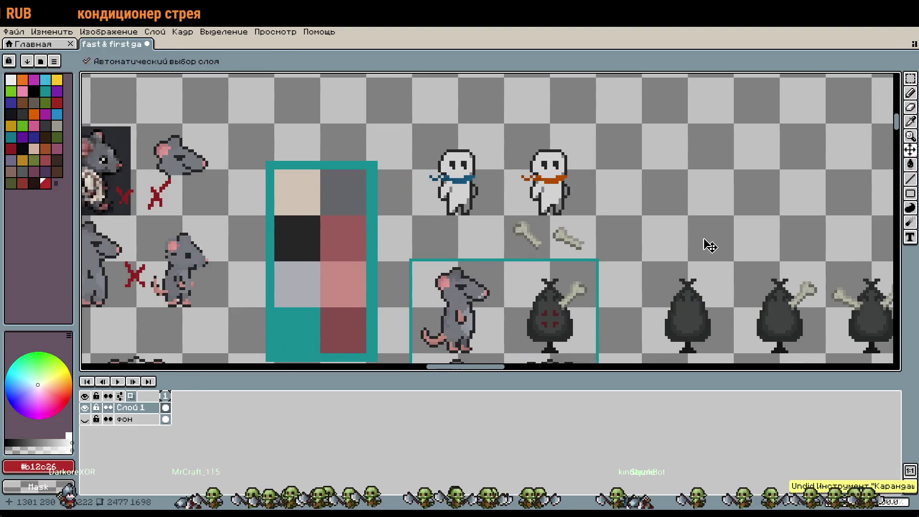
pyautogui.moveTo(708, 242); pyautogui.dragTo(608, 134)
pyautogui.moveTo(640, 261); pyautogui.dragTo(558, 254)
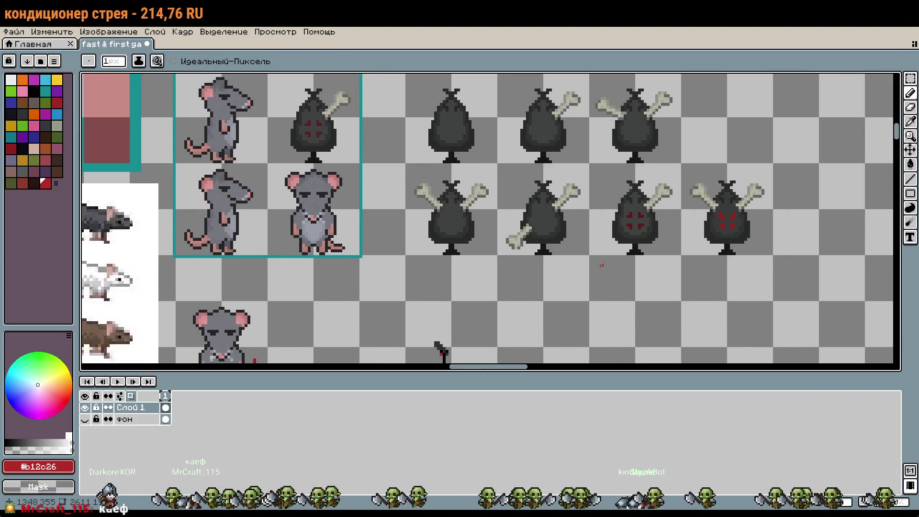
pyautogui.moveTo(671, 259)
pyautogui.mouseDown()
pyautogui.moveTo(787, 198)
pyautogui.moveTo(335, 231)
pyautogui.moveTo(703, 116)
pyautogui.moveTo(702, 213)
pyautogui.moveTo(397, 163)
pyautogui.moveTo(775, 230)
pyautogui.mouseUp()
pyautogui.hotkey('ctrl', 'z')
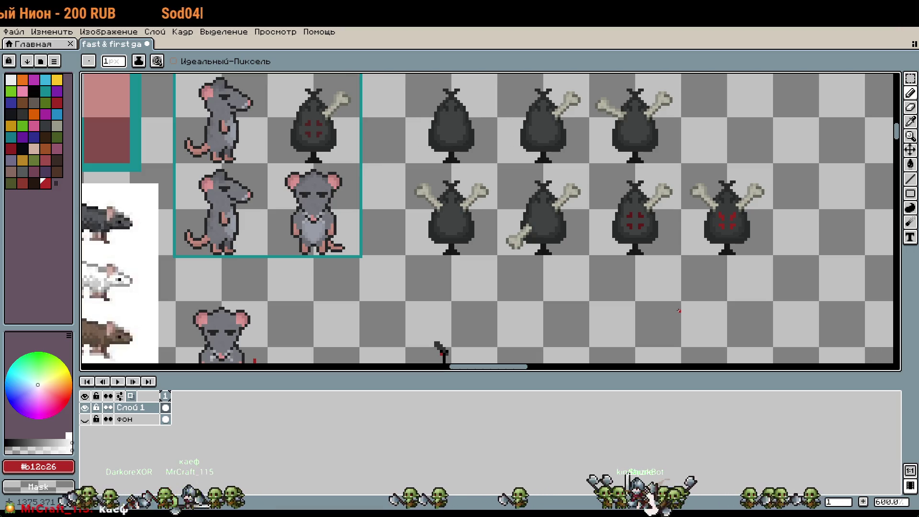
# - Scroll down to bring the IDLE rat row, I♥U rat and item card into view
pyautogui.scroll(-1, 371, 193)
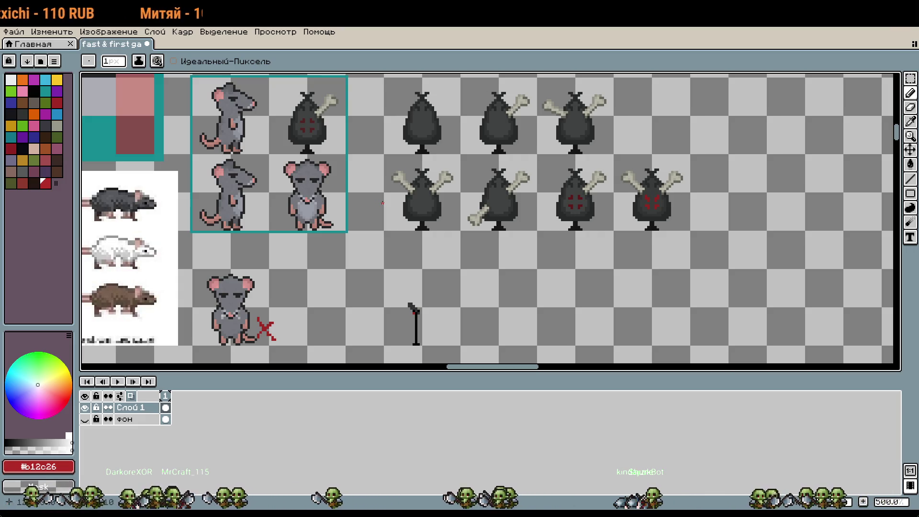
pyautogui.scroll(-1, 444, 273)
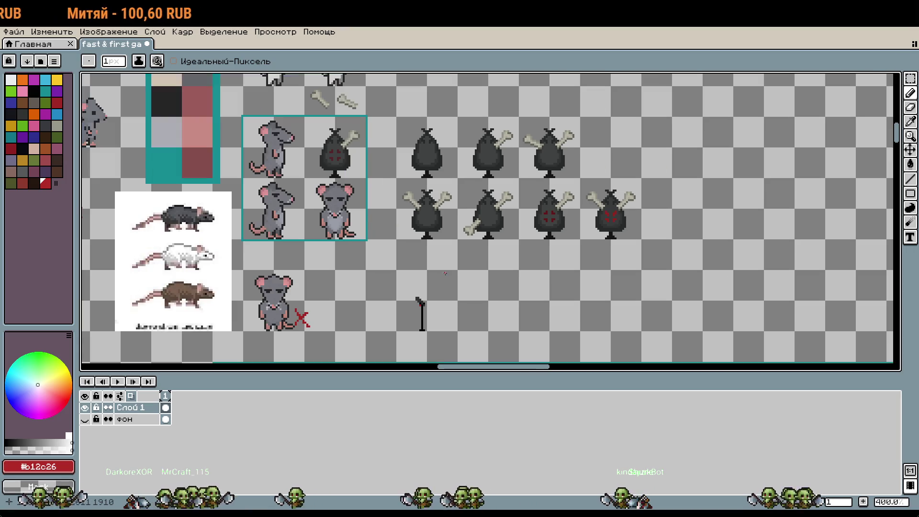
pyautogui.scroll(-10, 506, 323)
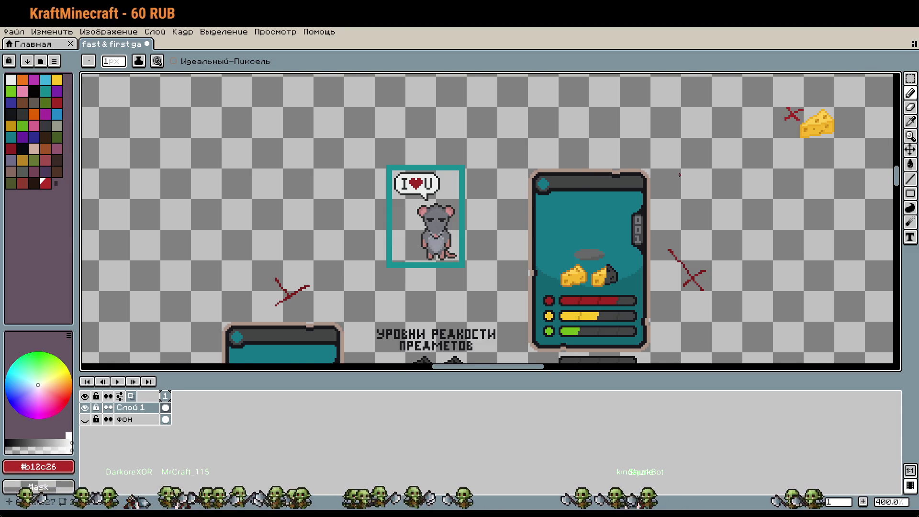
# - Pan to the item cards and zoom to 400% on the rarity chart, briefly checking Steam
pyautogui.scroll(-2, 683, 175)
pyautogui.moveTo(730, 245)
pyautogui.mouseDown()
pyautogui.moveTo(709, 312)
pyautogui.moveTo(693, 197)
pyautogui.moveTo(680, 268)
pyautogui.moveTo(664, 183)
pyautogui.mouseUp()
pyautogui.moveTo(569, 191)
pyautogui.mouseDown()
pyautogui.moveTo(672, 325)
pyautogui.moveTo(656, 283)
pyautogui.moveTo(553, 157)
pyautogui.moveTo(567, 184)
pyautogui.mouseUp()
pyautogui.scroll(2, 567, 184)
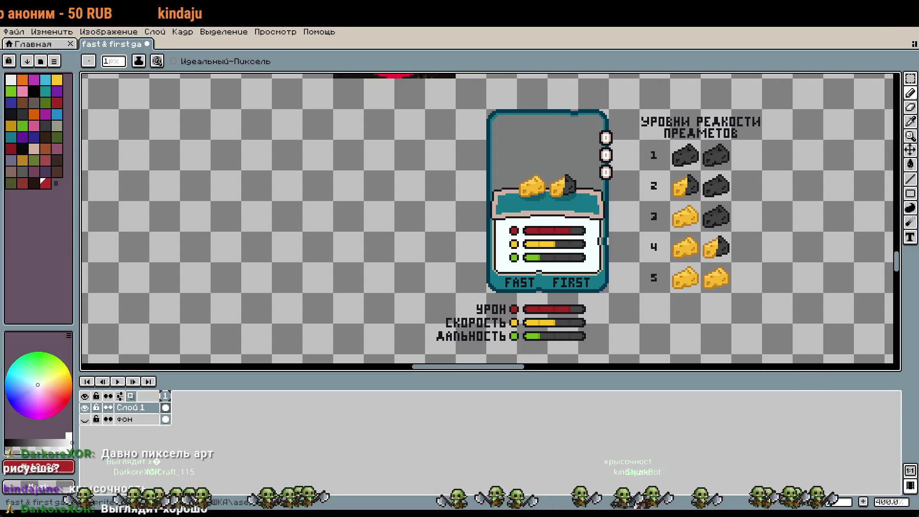
pyautogui.hotkey('alt', 'Tab')
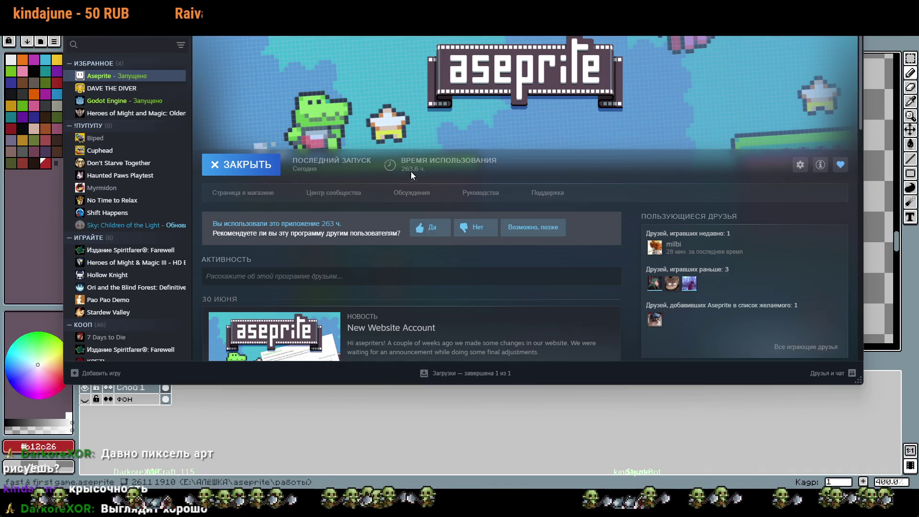
pyautogui.hotkey('alt', 'Tab')
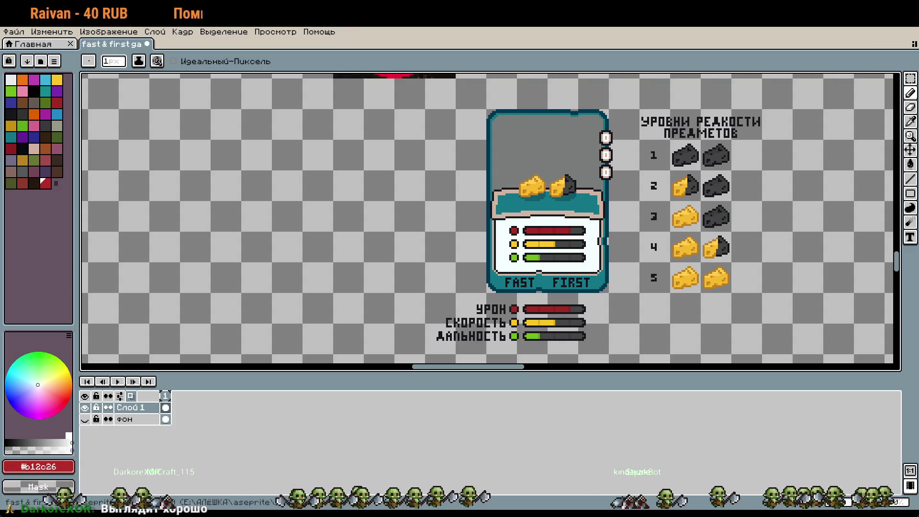
# - Zoom out and pan across the full sprite sheet around the item-rarity card and table
pyautogui.scroll(-4, 634, 230)
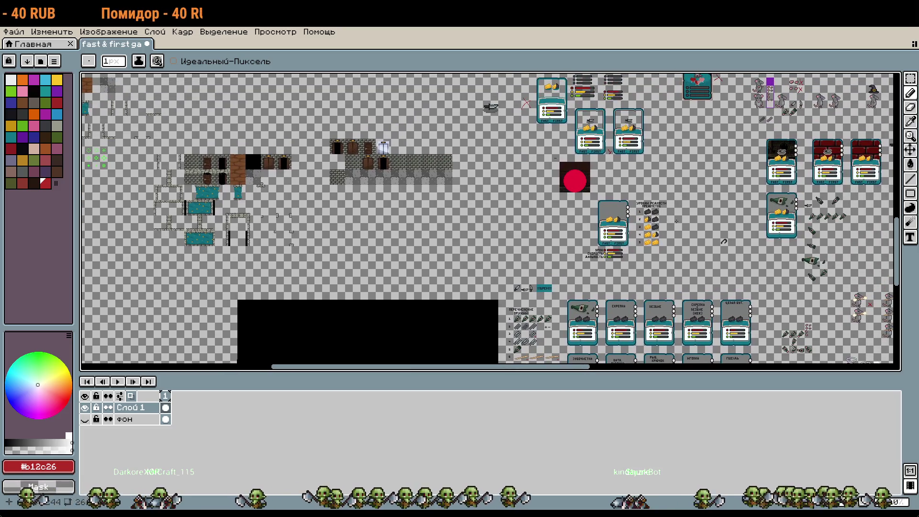
pyautogui.scroll(1, 630, 218)
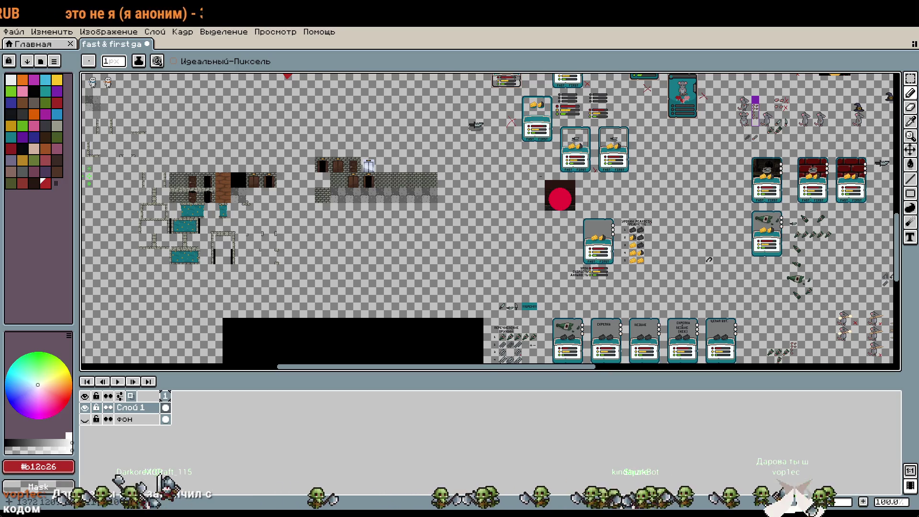
pyautogui.scroll(5, 648, 228)
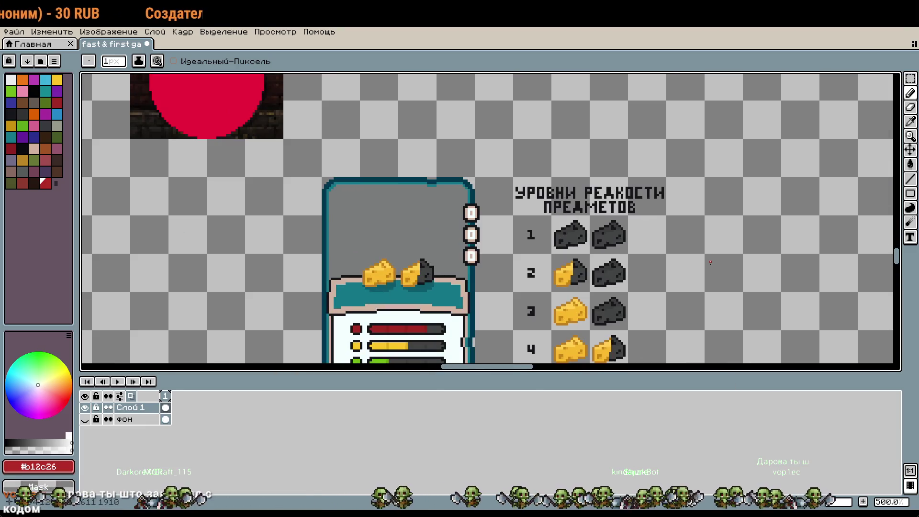
pyautogui.moveTo(701, 270); pyautogui.dragTo(696, 209)
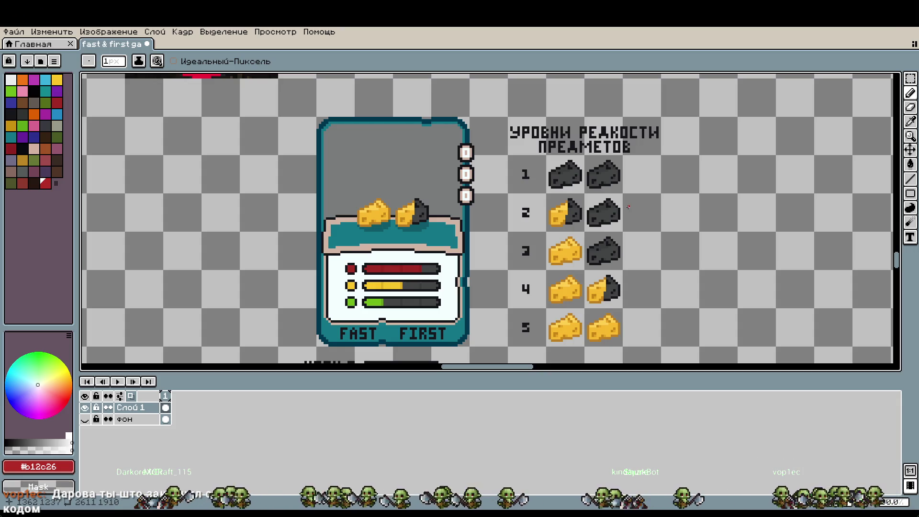
pyautogui.scroll(-3, 684, 204)
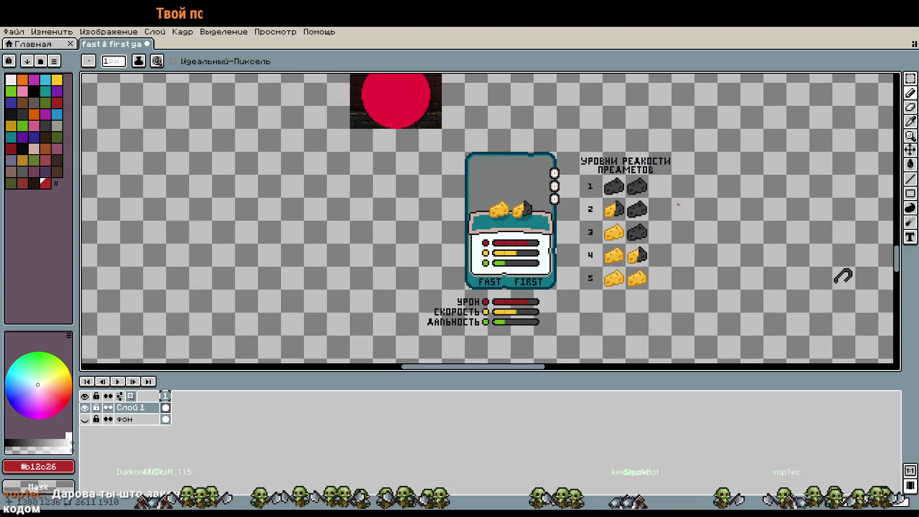
pyautogui.scroll(-4, 842, 276)
pyautogui.moveTo(690, 203); pyautogui.dragTo(656, 347)
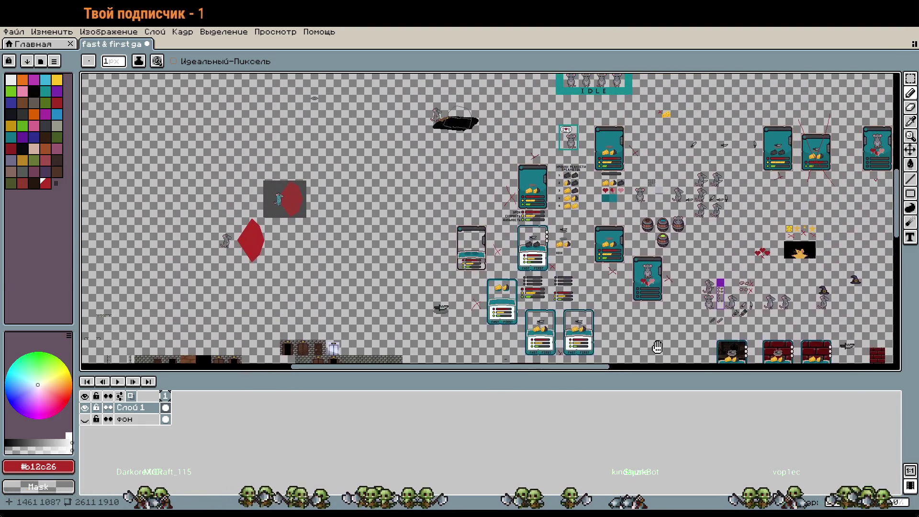
# - Bring the view back to the item-rarity card
pyautogui.scroll(-2, 490, 220)
pyautogui.moveTo(670, 297); pyautogui.dragTo(670, 206)
pyautogui.scroll(5, 565, 198)
pyautogui.scroll(2, 572, 200)
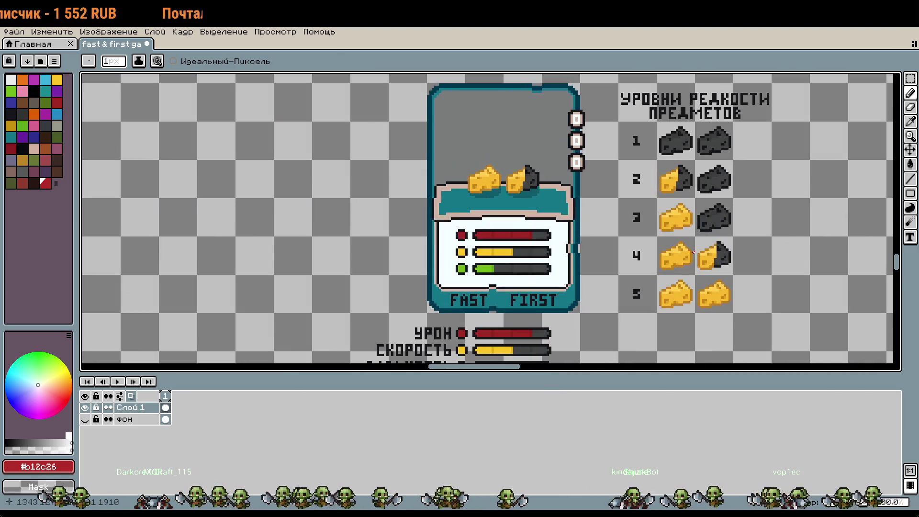
pyautogui.scroll(-1, 692, 252)
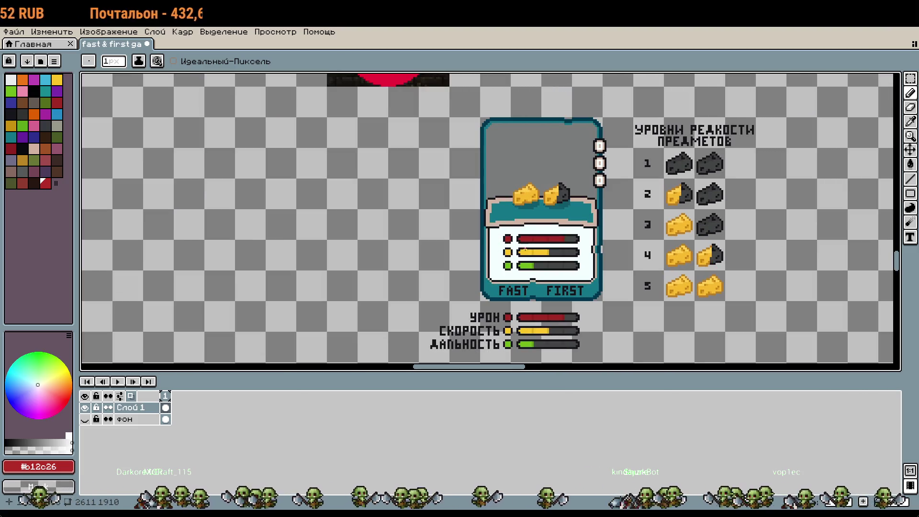
# - Draw and undo red loops around the card's stat panel and stat bars
pyautogui.moveTo(611, 239); pyautogui.dragTo(487, 261)
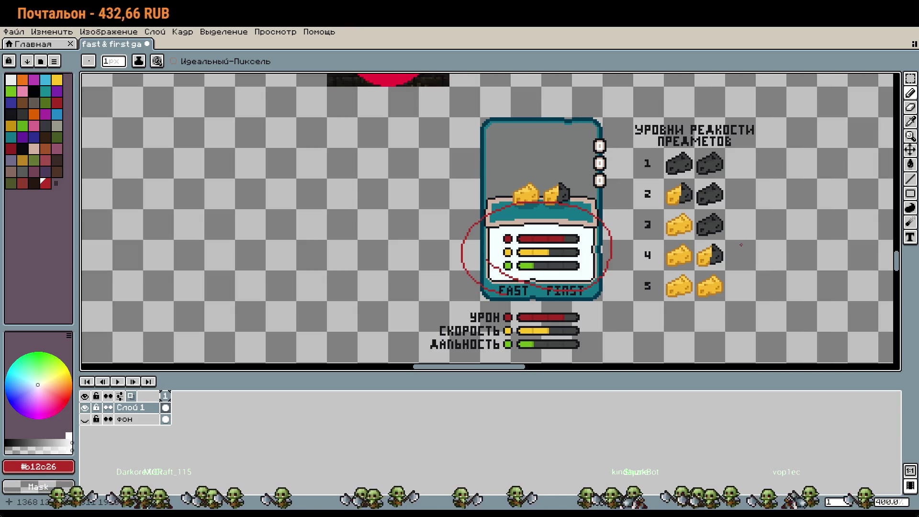
pyautogui.hotkey('ctrl', 'z')
pyautogui.moveTo(428, 341); pyautogui.dragTo(550, 371)
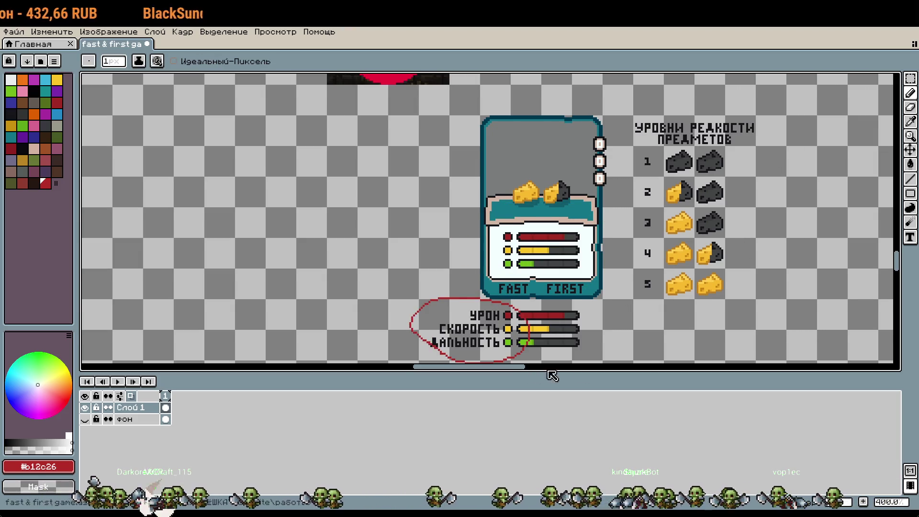
pyautogui.hotkey('ctrl', 'z')
pyautogui.scroll(-3, 808, 259)
pyautogui.scroll(3, 620, 222)
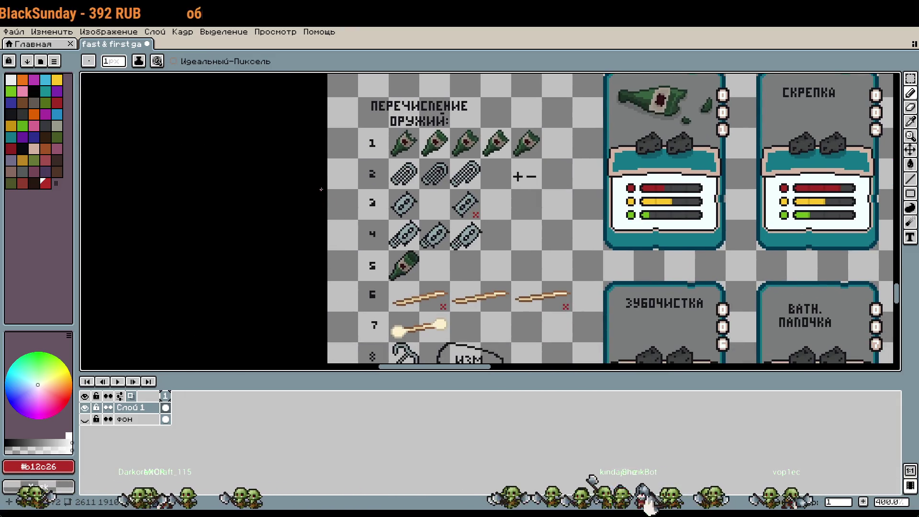
# - Zoom into the weapons list and draw, then undo, a red loop around row 2
pyautogui.scroll(2, 382, 182)
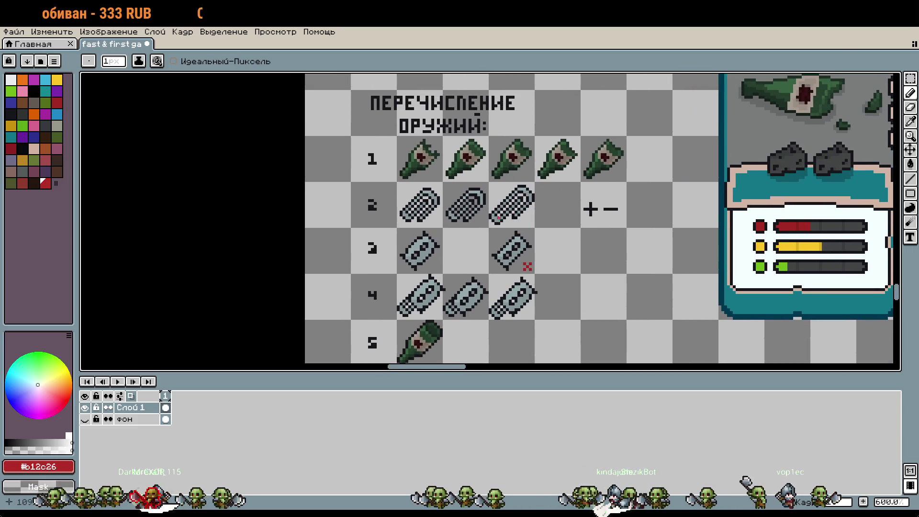
pyautogui.moveTo(506, 224)
pyautogui.mouseDown()
pyautogui.moveTo(455, 172)
pyautogui.moveTo(476, 218)
pyautogui.mouseUp()
pyautogui.hotkey('ctrl', 'z')
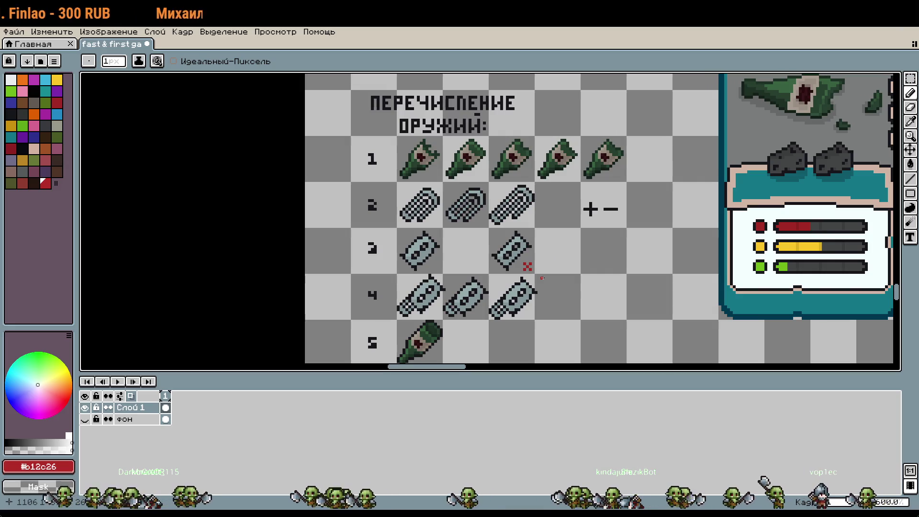
pyautogui.scroll(1, 545, 316)
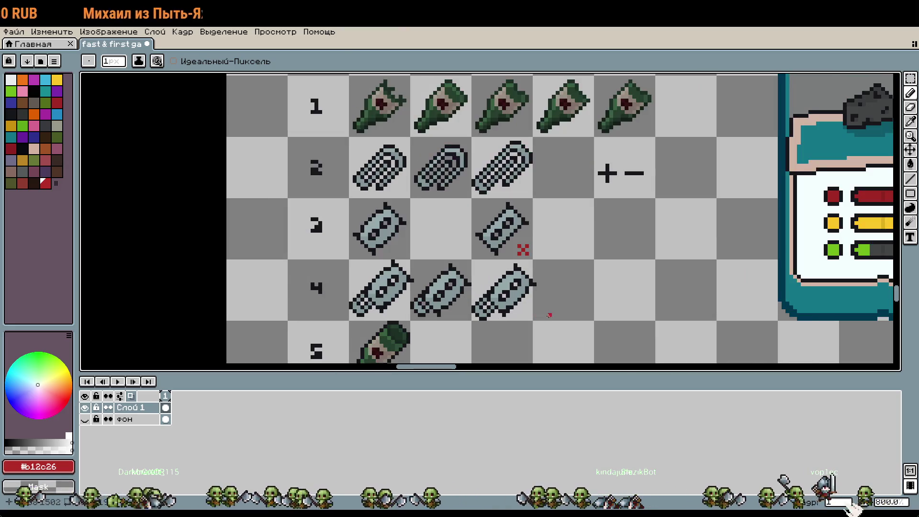
pyautogui.scroll(-1, 550, 315)
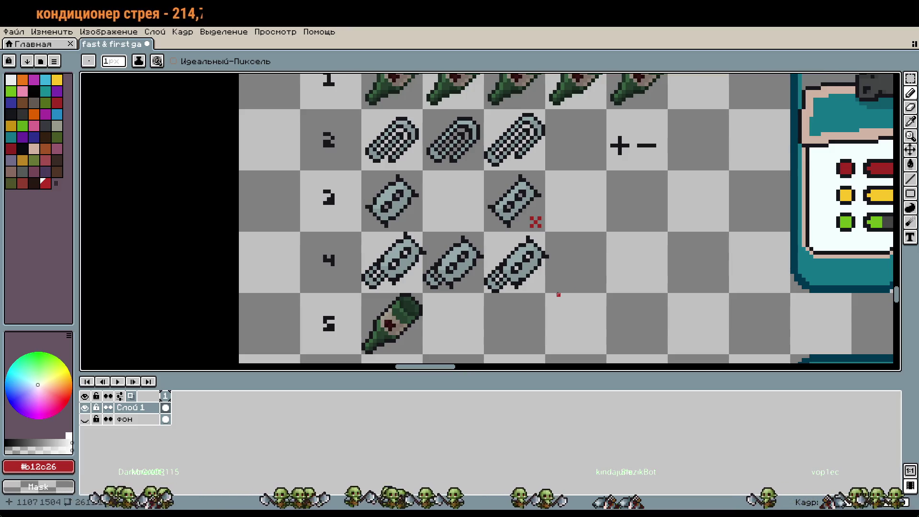
# - Pan down to weapons rows 5–11 and zoom far into the row-7 matchstick
pyautogui.scroll(-1, 569, 286)
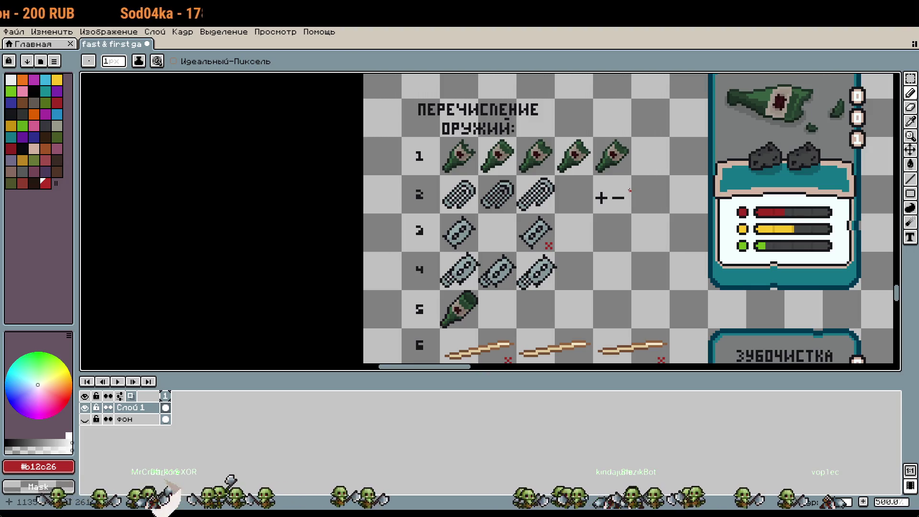
pyautogui.moveTo(685, 279); pyautogui.dragTo(651, 197)
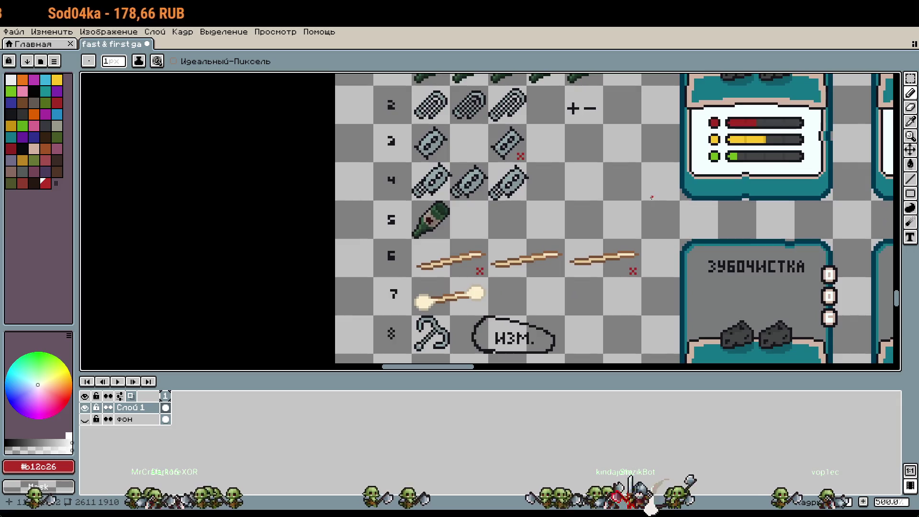
pyautogui.moveTo(631, 316); pyautogui.dragTo(624, 262)
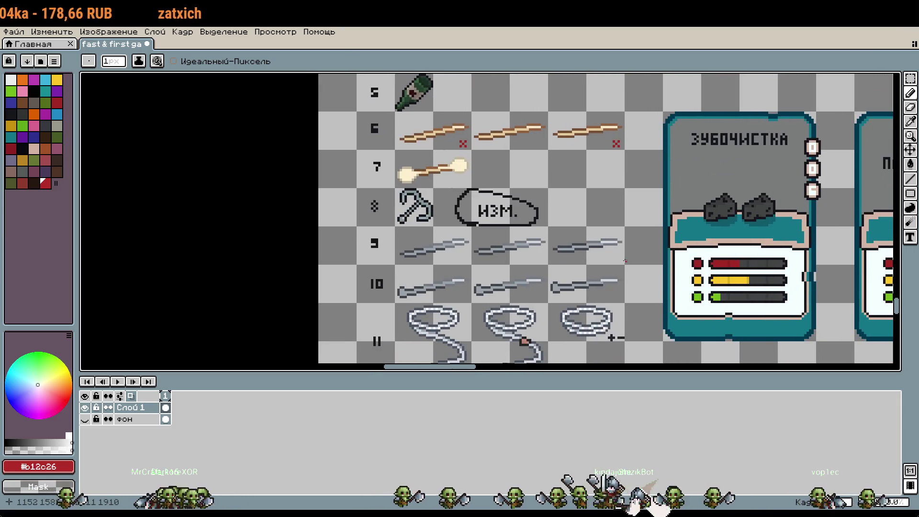
pyautogui.scroll(-5, 620, 244)
pyautogui.scroll(5, 602, 259)
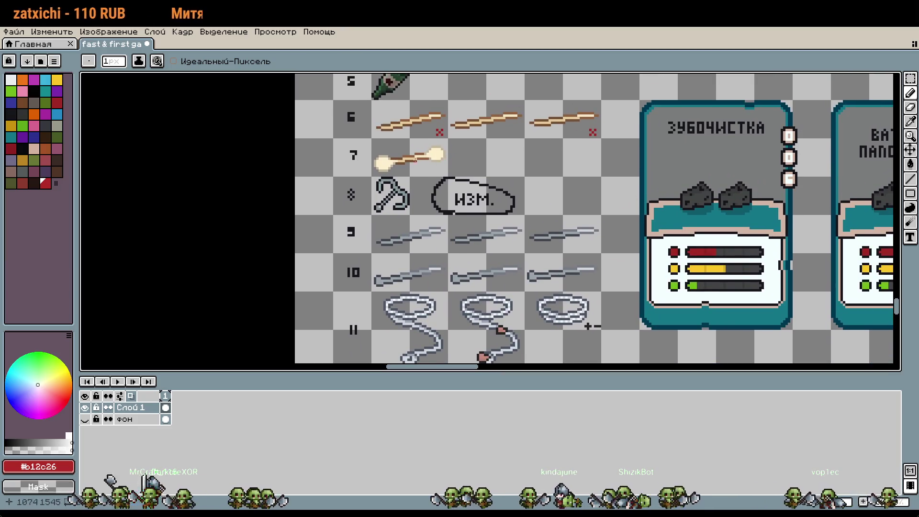
pyautogui.scroll(5, 432, 148)
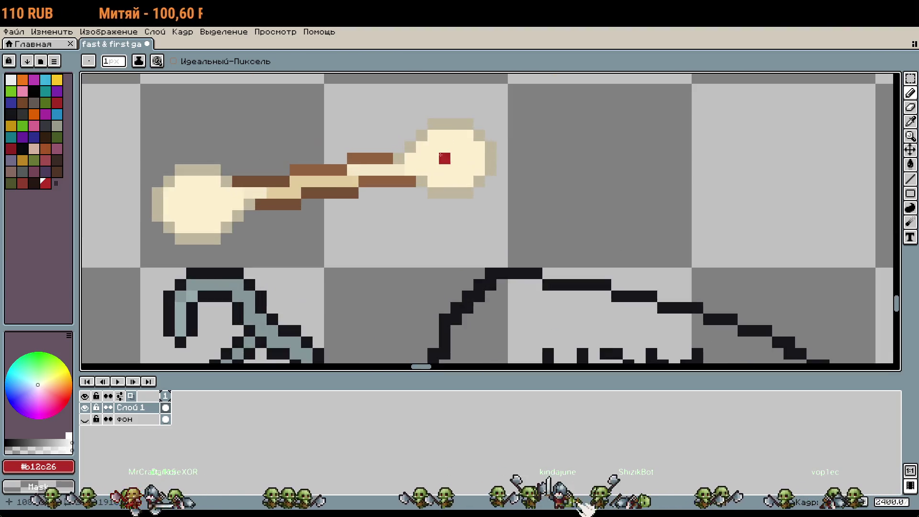
pyautogui.moveTo(446, 167)
pyautogui.mouseDown()
pyautogui.moveTo(445, 176)
pyautogui.moveTo(462, 176)
pyautogui.moveTo(422, 158)
pyautogui.moveTo(439, 144)
pyautogui.moveTo(432, 139)
pyautogui.moveTo(468, 136)
pyautogui.moveTo(479, 170)
pyautogui.moveTo(459, 133)
pyautogui.mouseUp()
pyautogui.click(490, 146)
pyautogui.scroll(-5, 490, 148)
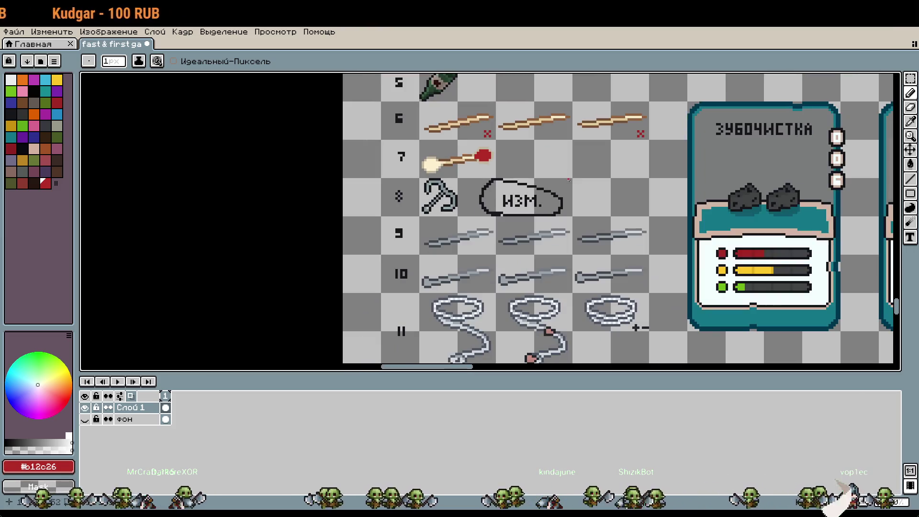
pyautogui.hotkey('ctrl', 'z')
pyautogui.hotkey('ctrl', 'z')
pyautogui.hotkey('ctrl', 'z')
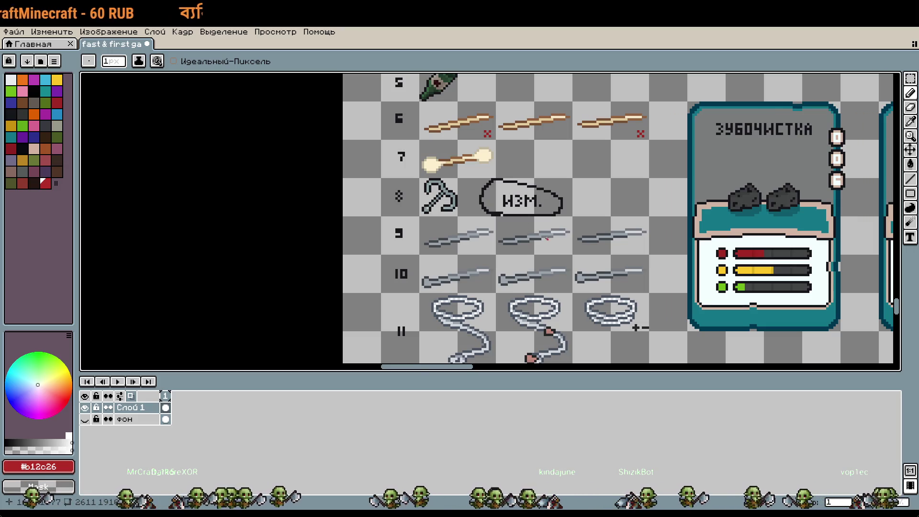
pyautogui.moveTo(439, 222)
pyautogui.mouseDown()
pyautogui.moveTo(471, 215)
pyautogui.moveTo(484, 233)
pyautogui.mouseUp()
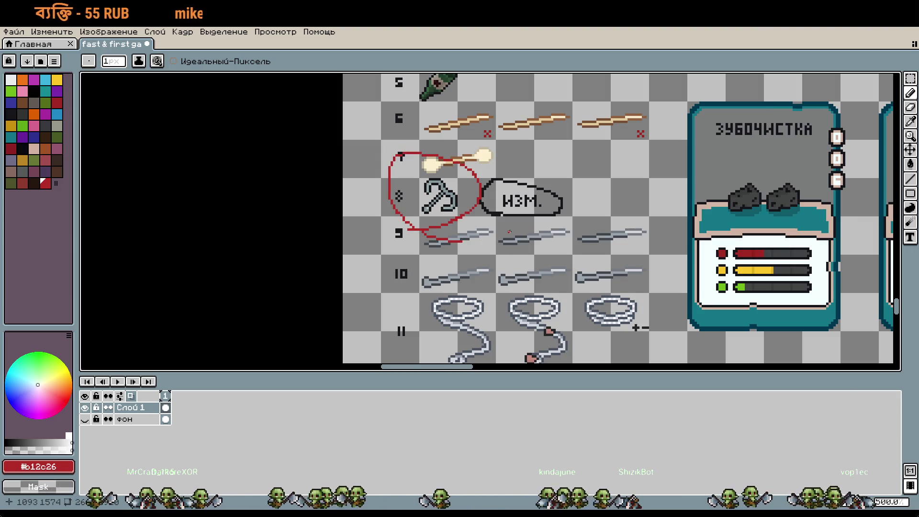
pyautogui.hotkey('ctrl', 'z')
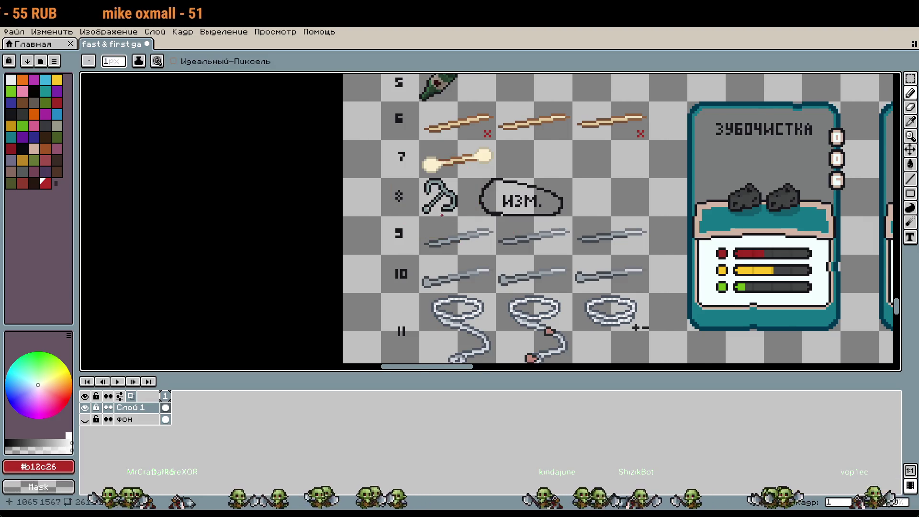
pyautogui.scroll(2, 442, 216)
pyautogui.moveTo(682, 276); pyautogui.dragTo(624, 196)
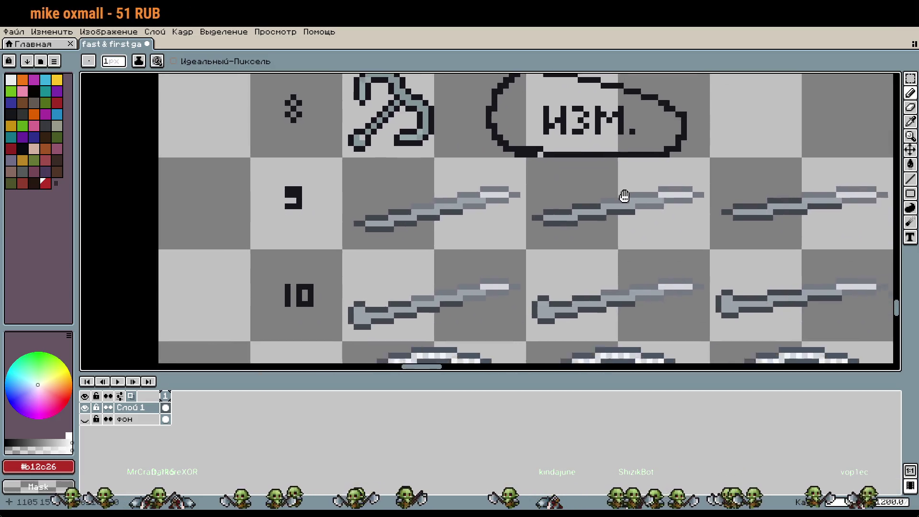
pyautogui.scroll(-1, 624, 196)
pyautogui.scroll(-1, 607, 192)
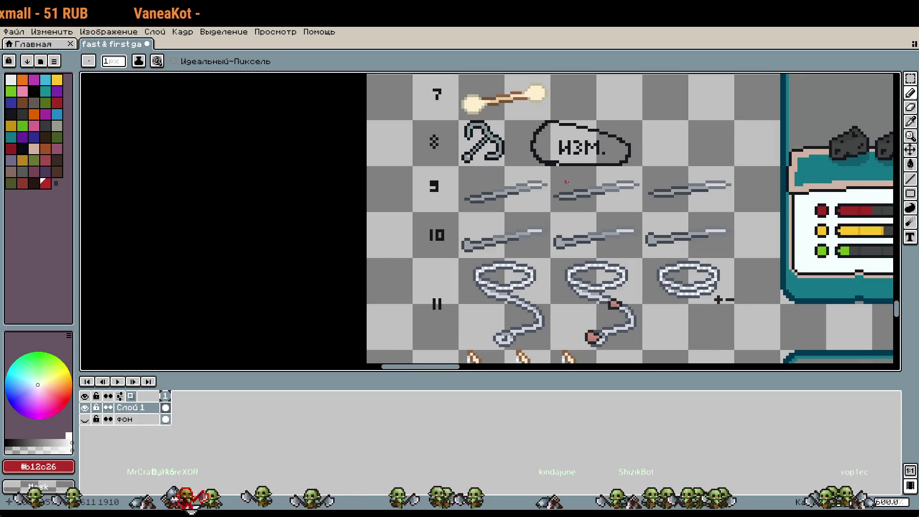
pyautogui.moveTo(621, 260); pyautogui.dragTo(588, 226)
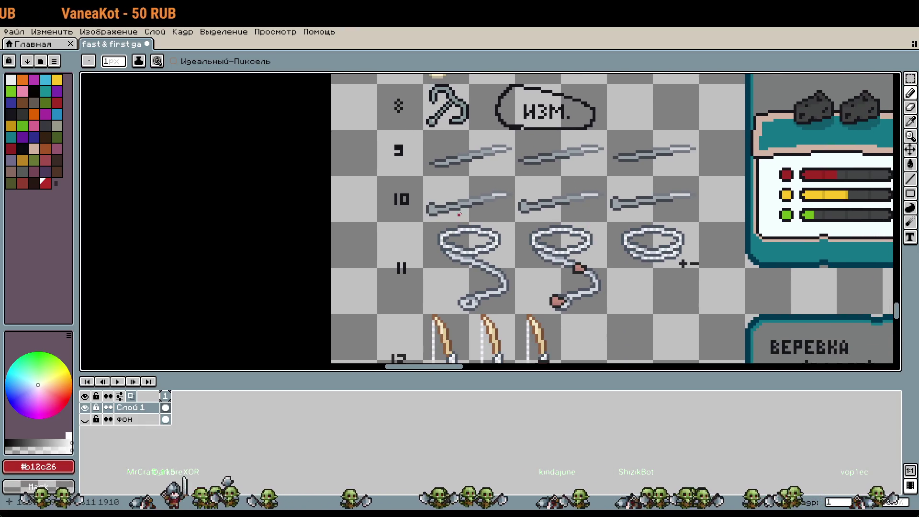
pyautogui.scroll(1, 550, 218)
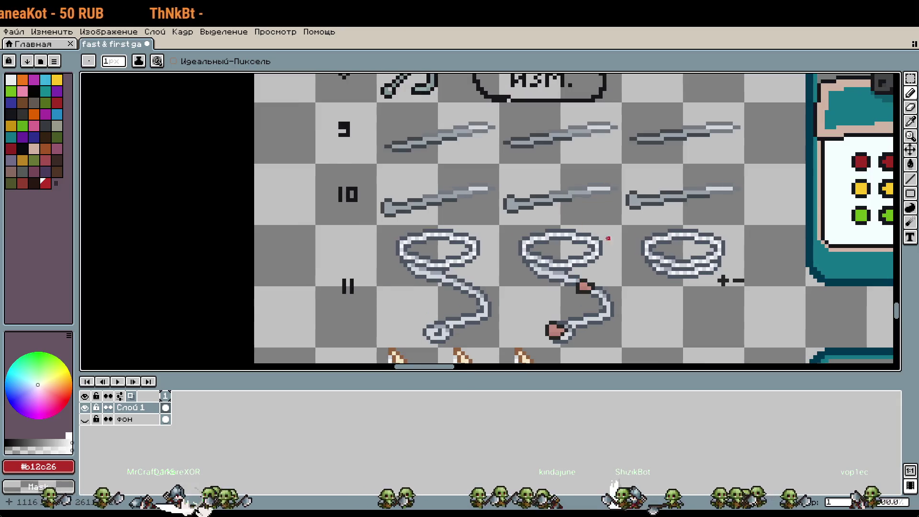
pyautogui.scroll(3, 619, 257)
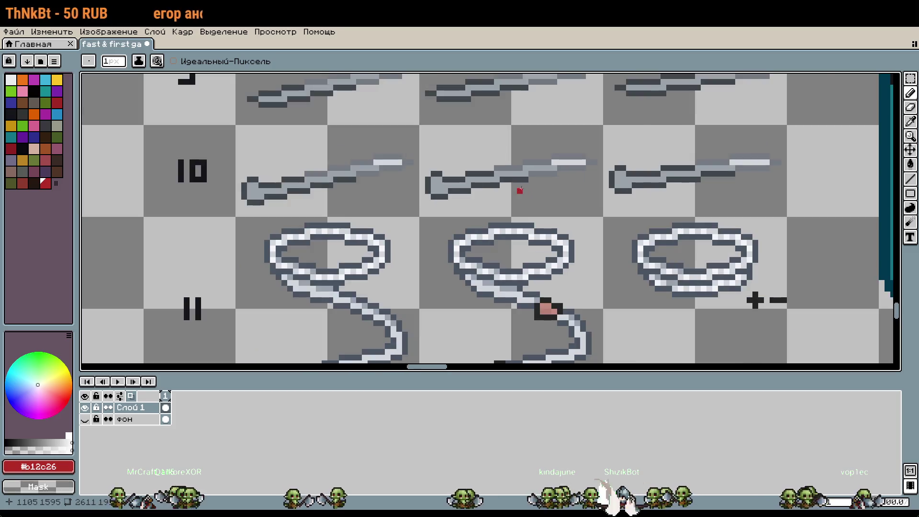
pyautogui.scroll(-3, 519, 190)
pyautogui.moveTo(604, 306); pyautogui.dragTo(583, 270)
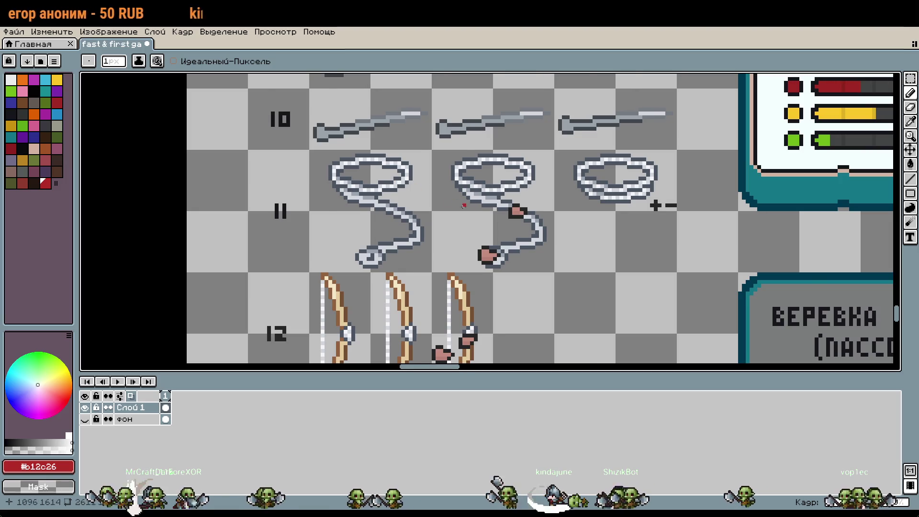
pyautogui.scroll(-2, 571, 186)
pyautogui.scroll(2, 472, 267)
pyautogui.moveTo(498, 156)
pyautogui.mouseDown()
pyautogui.moveTo(492, 338)
pyautogui.moveTo(482, 361)
pyautogui.moveTo(475, 201)
pyautogui.mouseUp()
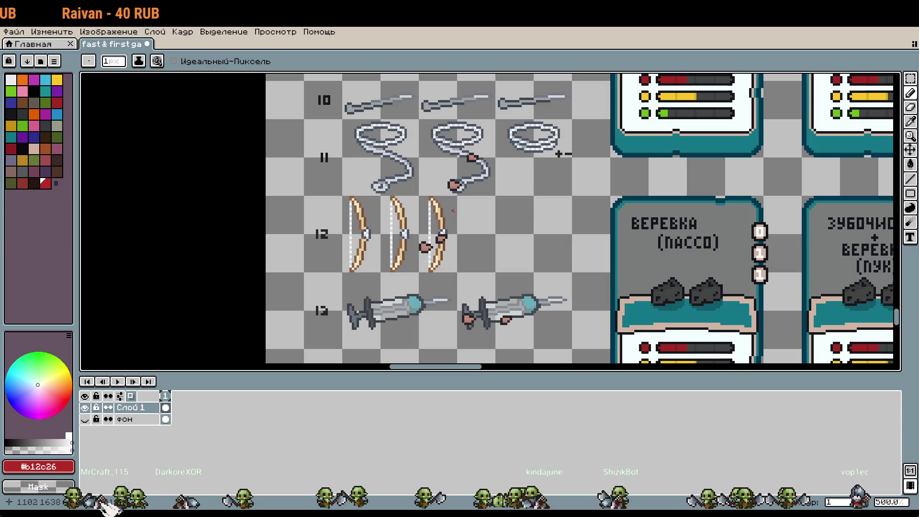
pyautogui.moveTo(516, 335); pyautogui.dragTo(526, 175)
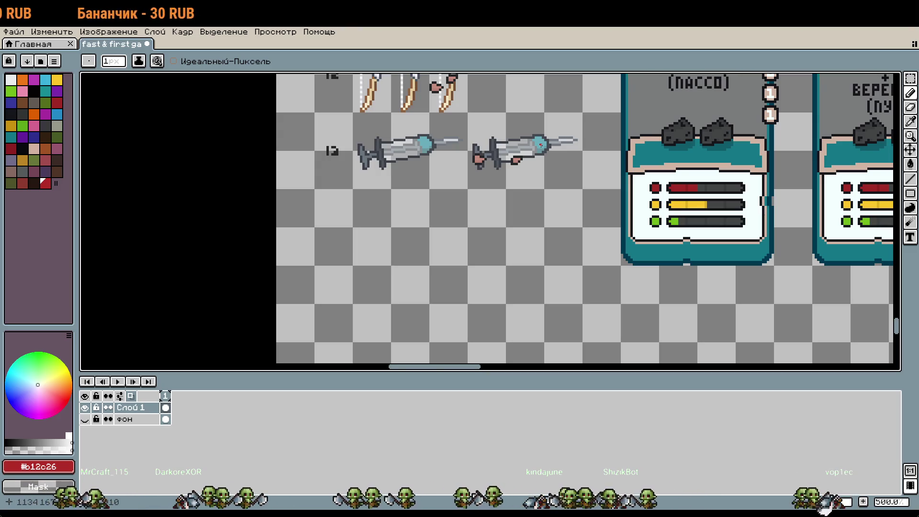
pyautogui.scroll(-2, 526, 161)
pyautogui.hscroll(10, 487, 221)
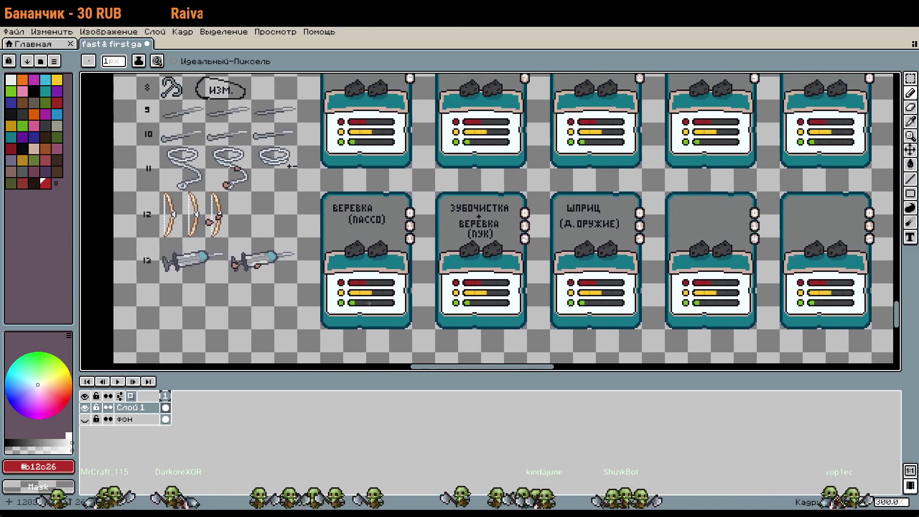
pyautogui.scroll(-5, 517, 178)
pyautogui.hscroll(5, 517, 178)
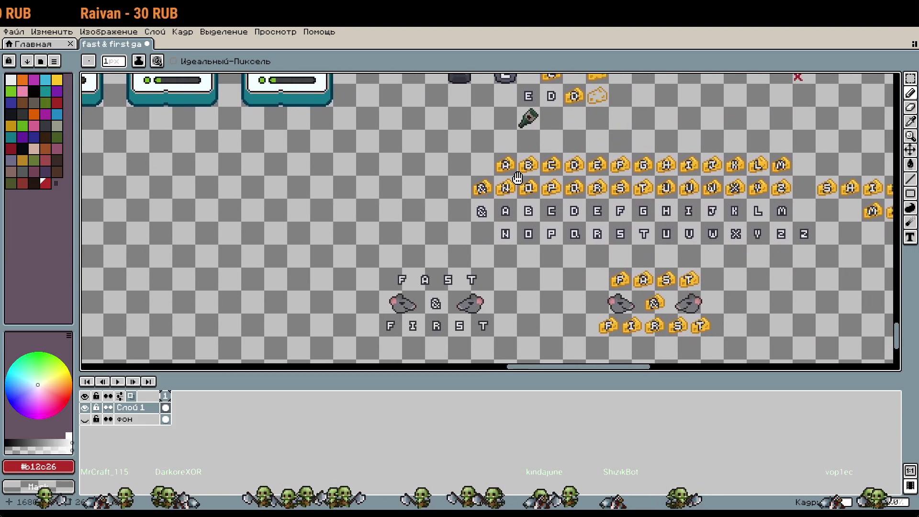
pyautogui.hscroll(1, 517, 177)
pyautogui.moveTo(517, 178)
pyautogui.mouseDown()
pyautogui.moveTo(685, 143)
pyautogui.moveTo(619, 225)
pyautogui.moveTo(619, 212)
pyautogui.moveTo(619, 332)
pyautogui.mouseUp()
pyautogui.scroll(-2, 619, 332)
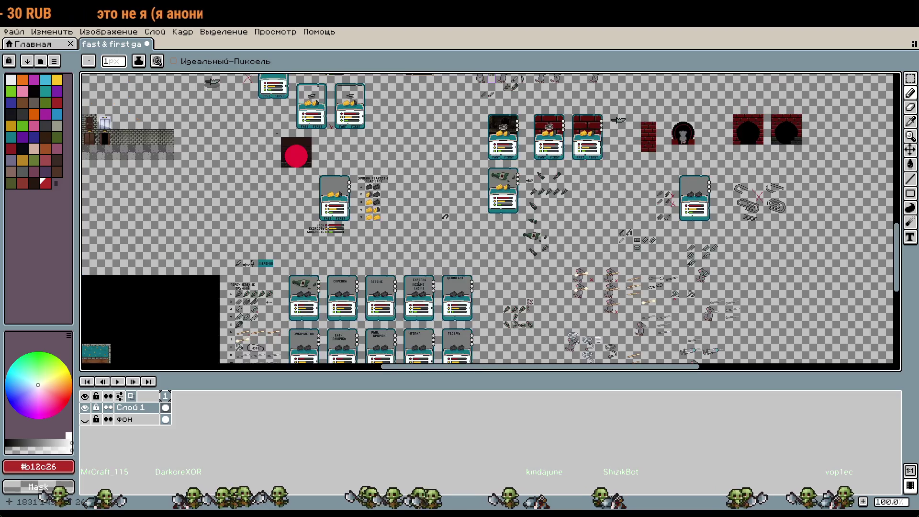
pyautogui.moveTo(684, 250)
pyautogui.mouseDown()
pyautogui.moveTo(737, 340)
pyautogui.moveTo(731, 349)
pyautogui.mouseUp()
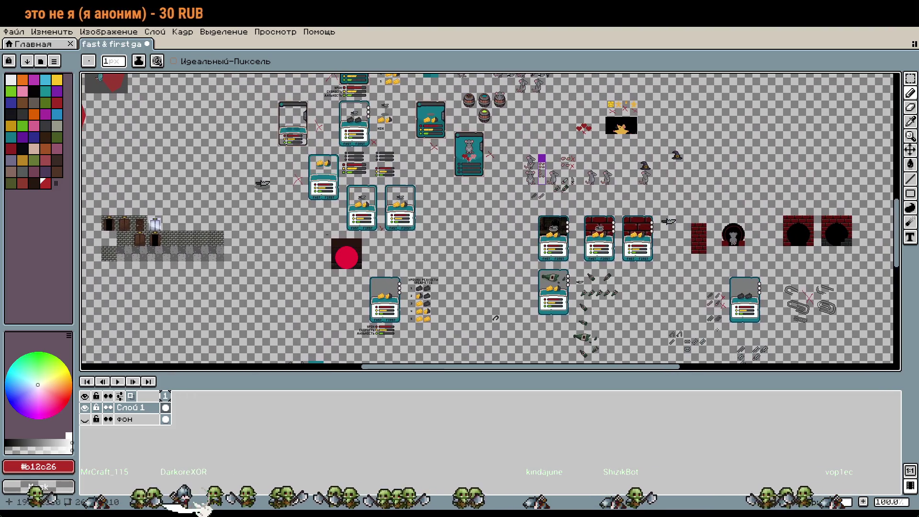
pyautogui.scroll(5, 608, 299)
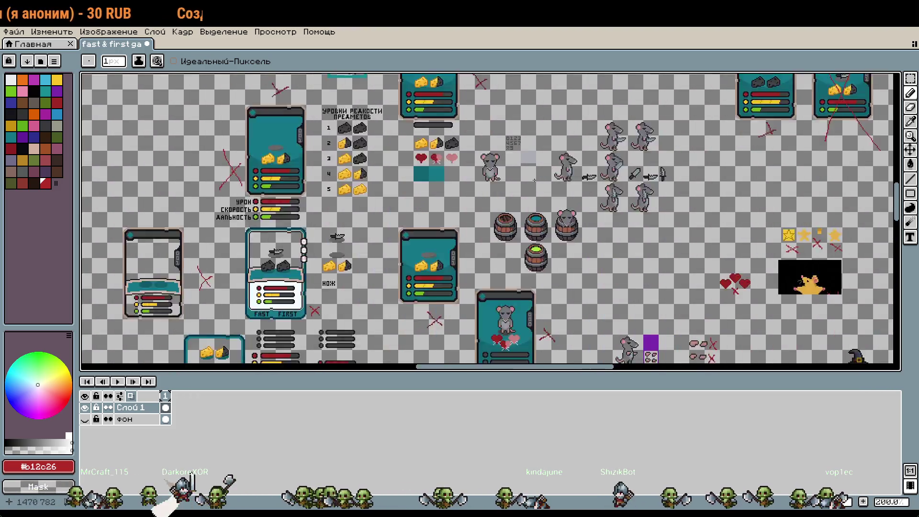
pyautogui.scroll(-1, 637, 191)
pyautogui.scroll(2, 643, 189)
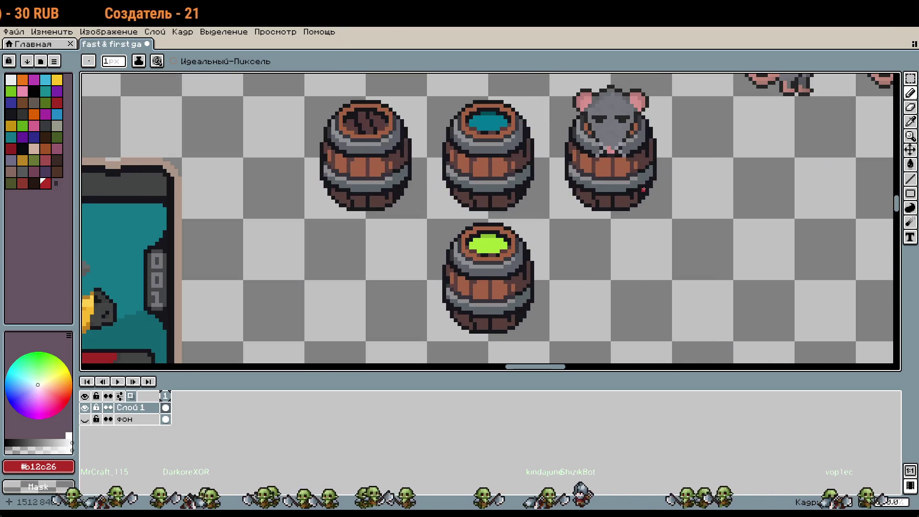
pyautogui.scroll(-6, 598, 183)
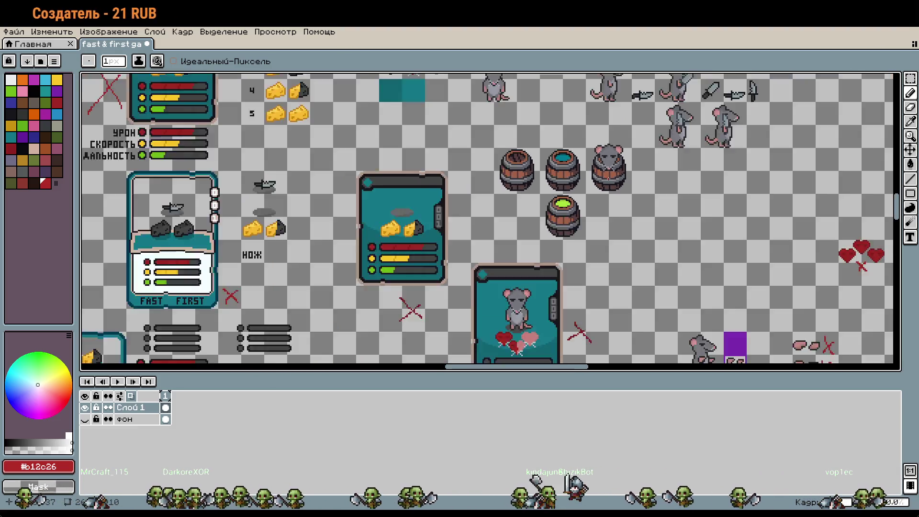
pyautogui.moveTo(697, 228); pyautogui.dragTo(645, 161)
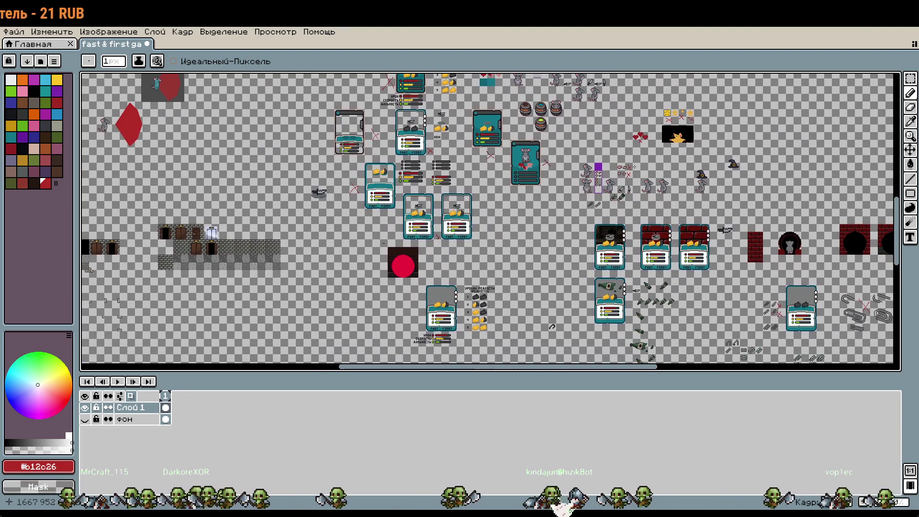
pyautogui.moveTo(675, 191); pyautogui.dragTo(630, 86)
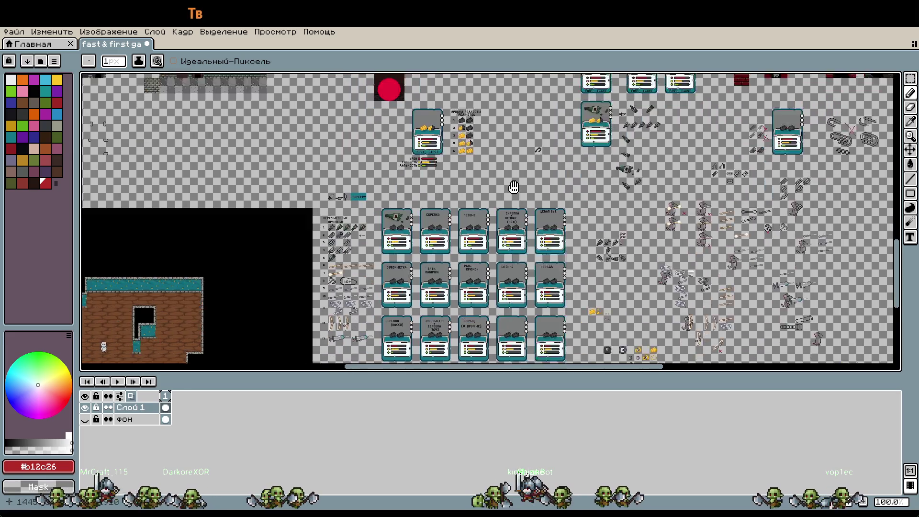
pyautogui.scroll(5, 452, 201)
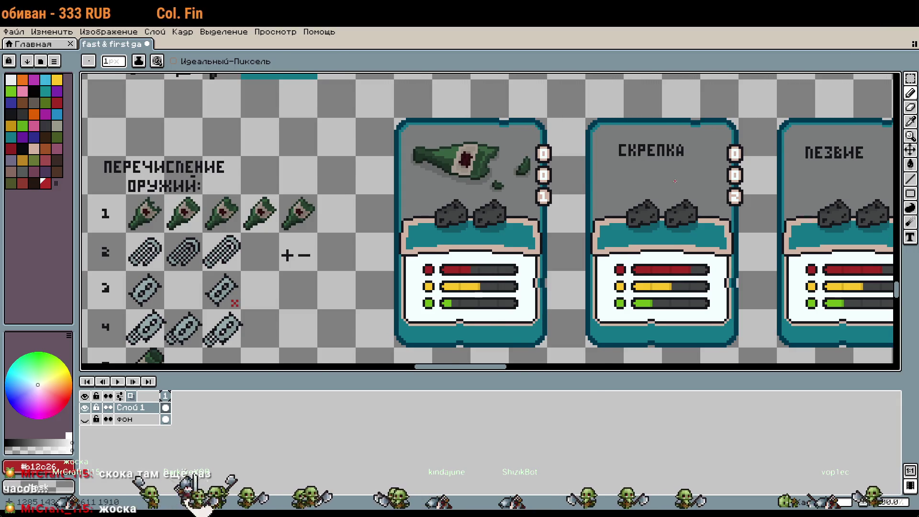
# - Pan from the weapons list to the rat sprites and the upper-left part of the sheet
pyautogui.scroll(-1, 676, 174)
pyautogui.scroll(-1, 676, 174)
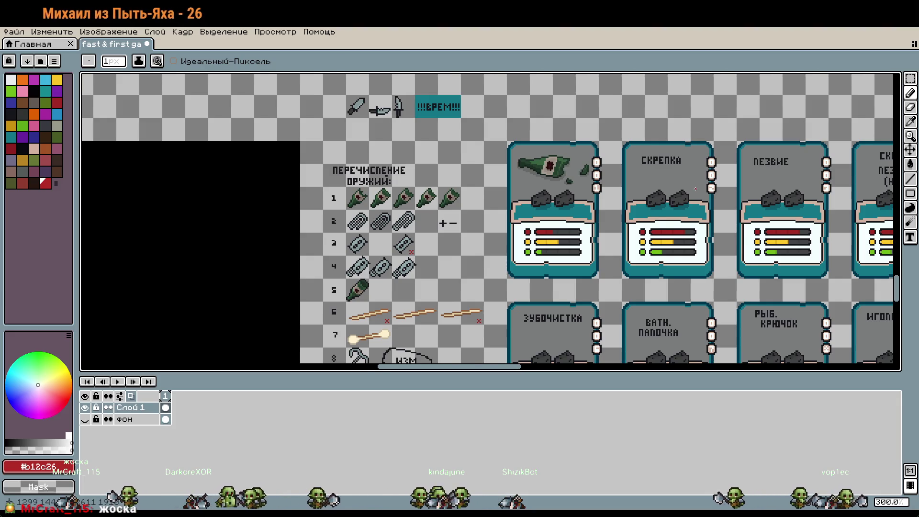
pyautogui.scroll(-1, 695, 187)
pyautogui.moveTo(695, 188)
pyautogui.mouseDown()
pyautogui.moveTo(763, 163)
pyautogui.moveTo(414, 363)
pyautogui.moveTo(619, 204)
pyautogui.moveTo(611, 310)
pyautogui.mouseUp()
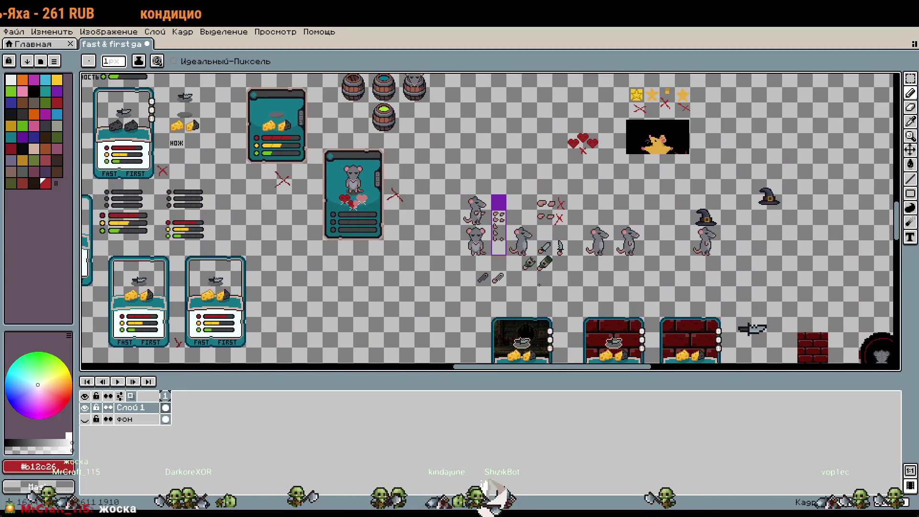
pyautogui.moveTo(436, 257); pyautogui.dragTo(733, 248)
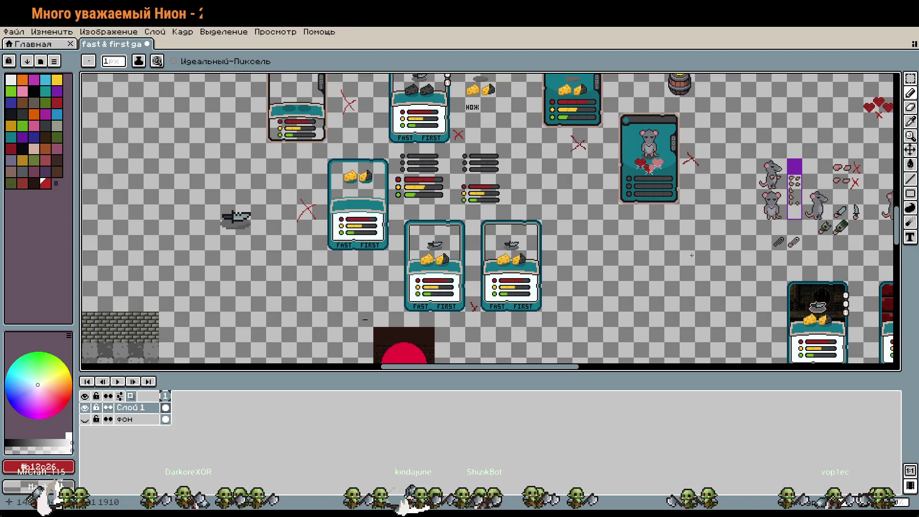
# - Zoom around the level art, then pan from the building to the tiles and green-circle sprite
pyautogui.scroll(-3, 713, 257)
pyautogui.hscroll(-5, 526, 215)
pyautogui.scroll(2, 480, 139)
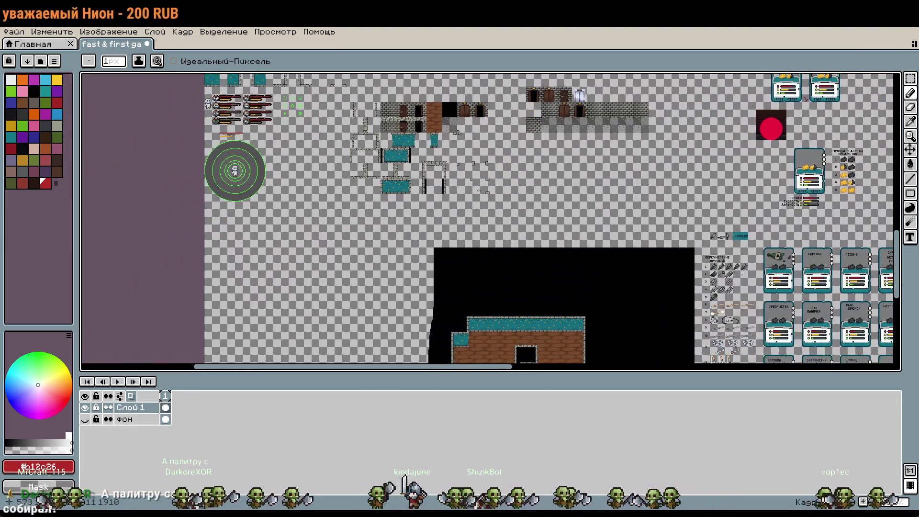
pyautogui.scroll(2, 481, 139)
pyautogui.scroll(-1, 574, 230)
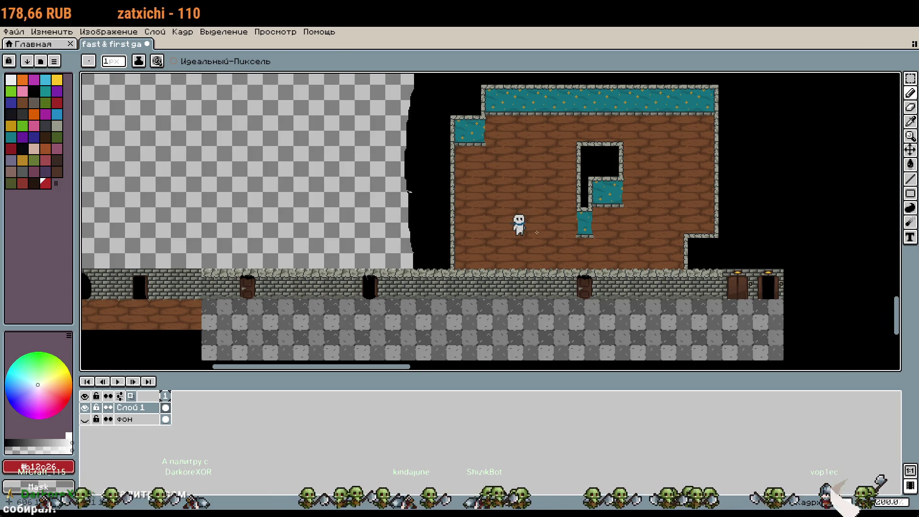
pyautogui.scroll(4, 542, 223)
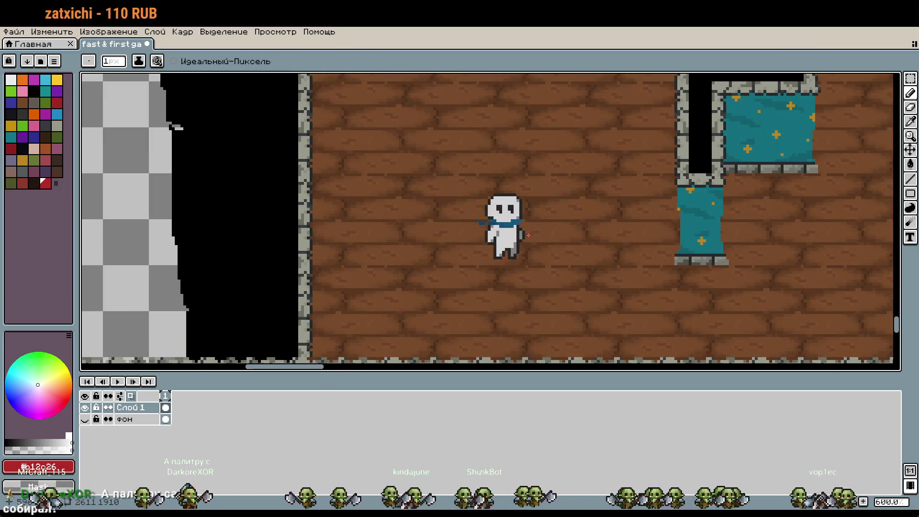
pyautogui.scroll(-4, 529, 235)
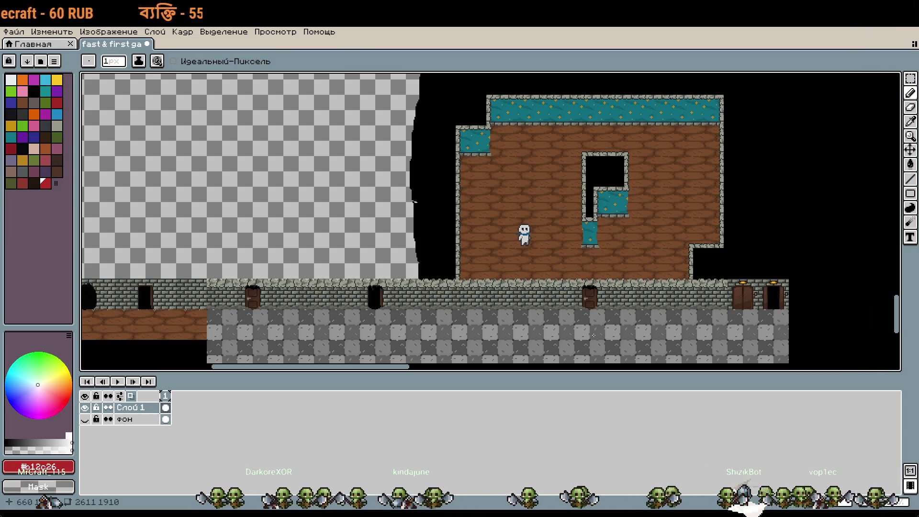
pyautogui.moveTo(403, 145); pyautogui.dragTo(617, 336)
pyautogui.moveTo(900, 383)
pyautogui.mouseDown()
pyautogui.moveTo(577, 208)
pyautogui.moveTo(618, 288)
pyautogui.moveTo(590, 396)
pyautogui.mouseUp()
pyautogui.scroll(5, 397, 177)
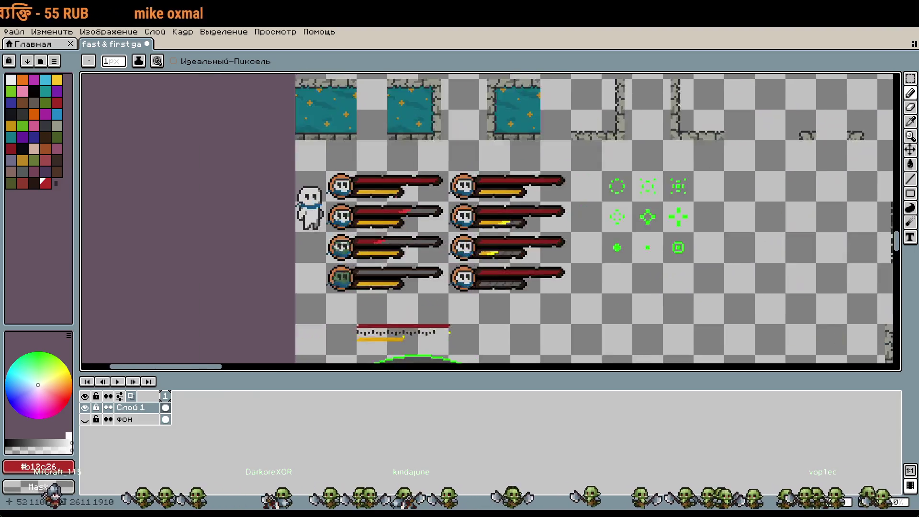
pyautogui.scroll(-5, 481, 237)
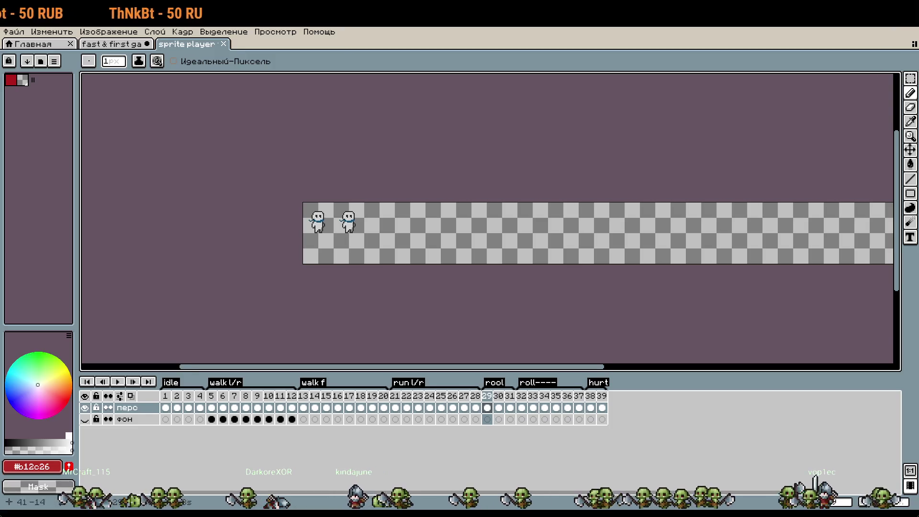
# - Play the player animation, view frames 6, 13 and 21 (walk l/r, walk f, run l/r), then stop playback
pyautogui.scroll(4, 317, 221)
pyautogui.press('Return')
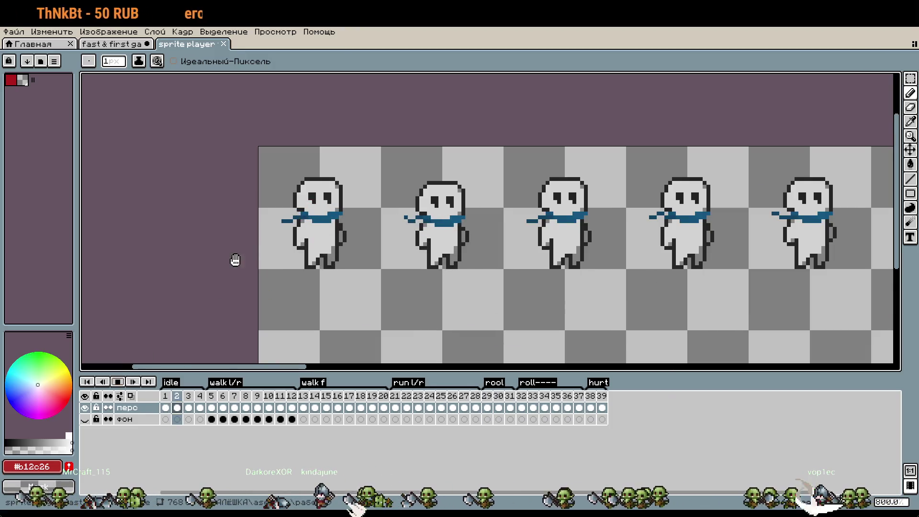
pyautogui.scroll(3, 293, 238)
pyautogui.scroll(-2, 311, 237)
pyautogui.click(219, 402)
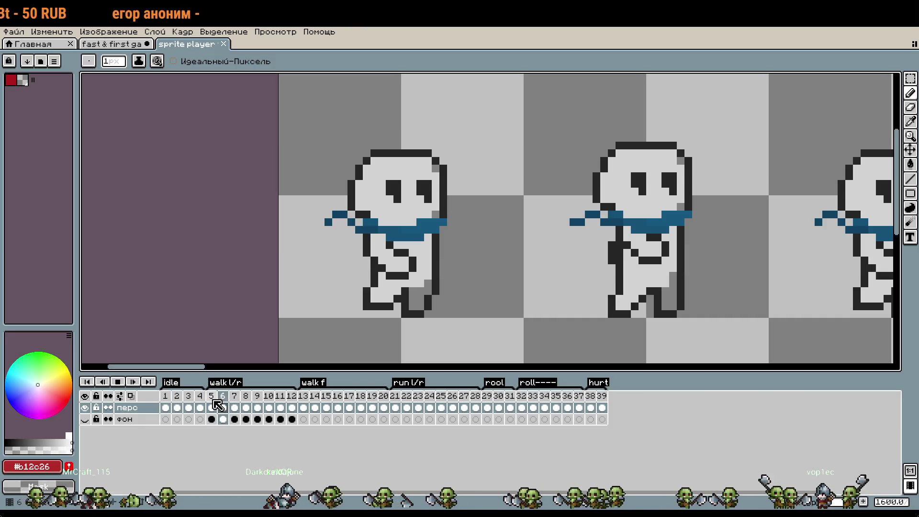
pyautogui.click(306, 400)
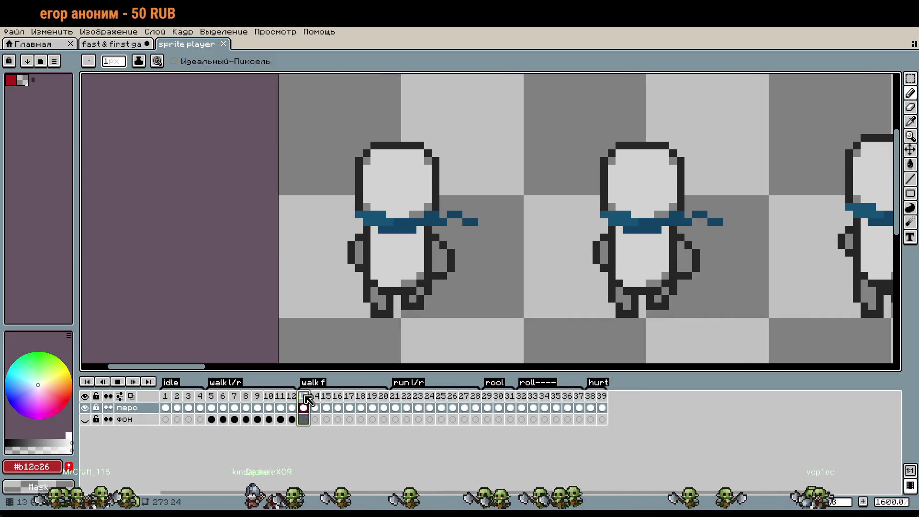
pyautogui.click(394, 408)
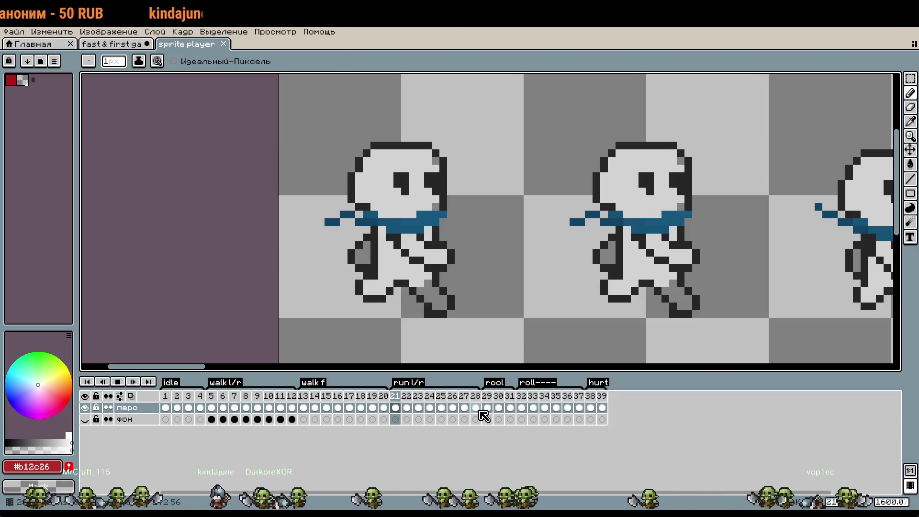
pyautogui.click(117, 381)
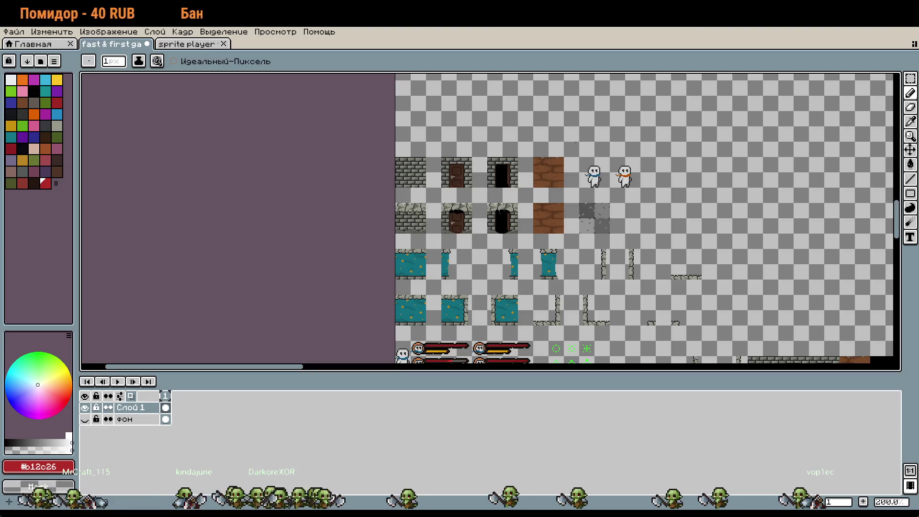
# - Zoom out over the whole sheet, then zoom to 500% on the FAST FIRST card and rarity table
pyautogui.scroll(-3, 609, 281)
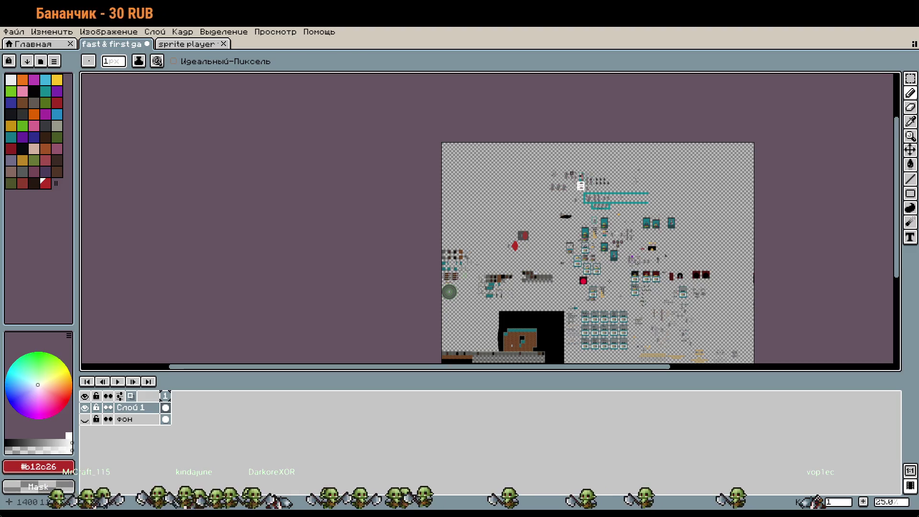
pyautogui.scroll(4, 609, 281)
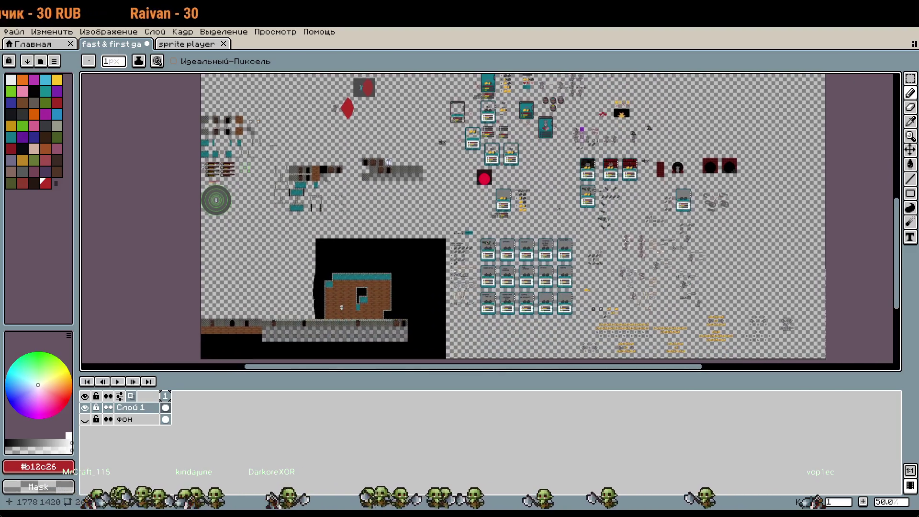
pyautogui.scroll(-3, 596, 175)
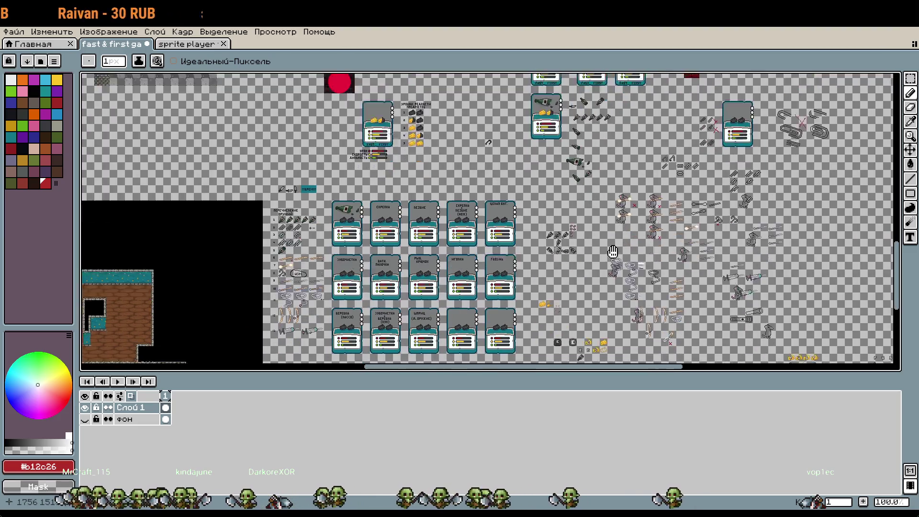
pyautogui.scroll(4, 490, 220)
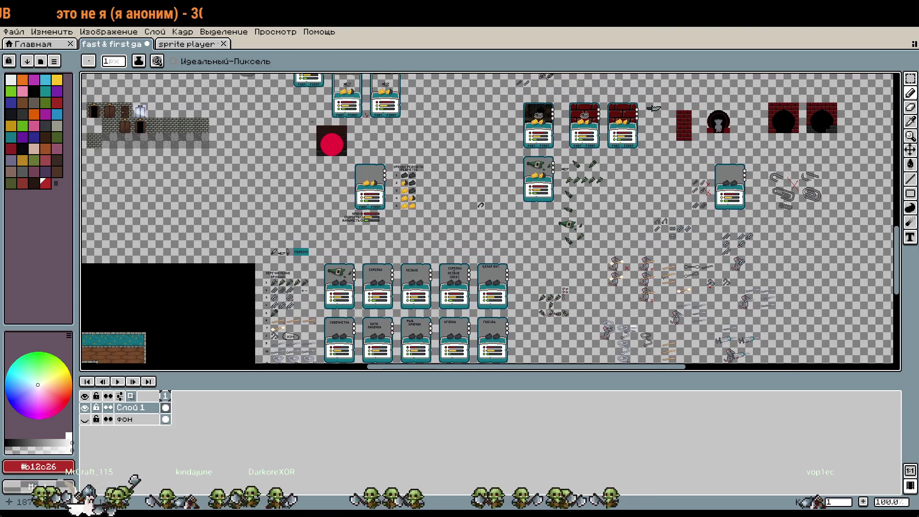
pyautogui.scroll(2, 643, 208)
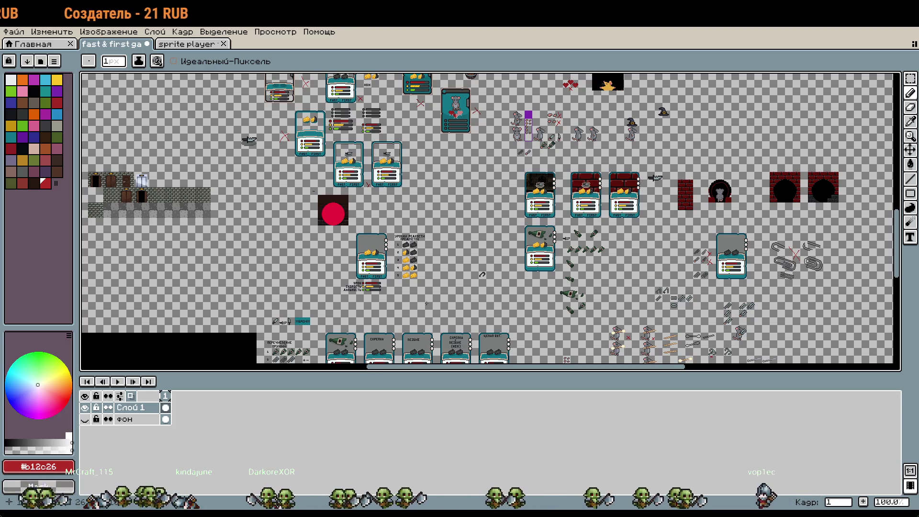
pyautogui.scroll(4, 404, 306)
pyautogui.scroll(3, 526, 335)
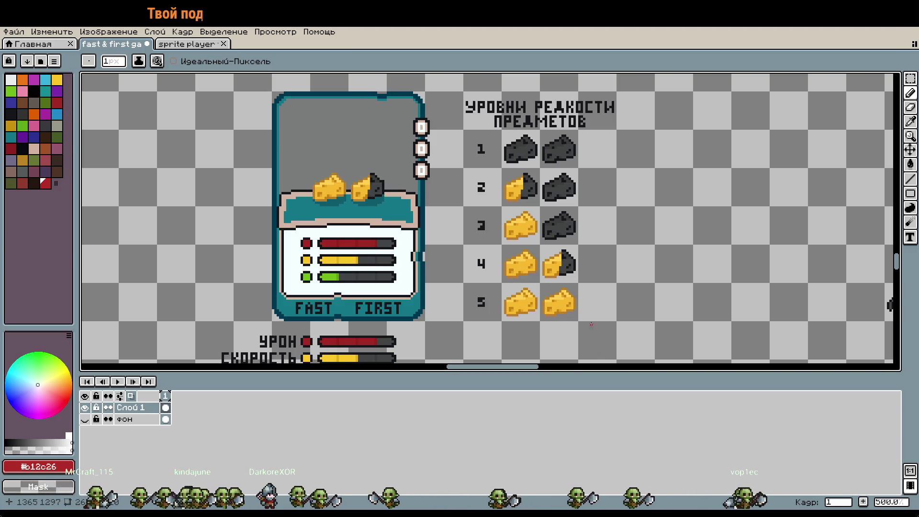
pyautogui.scroll(-4, 591, 324)
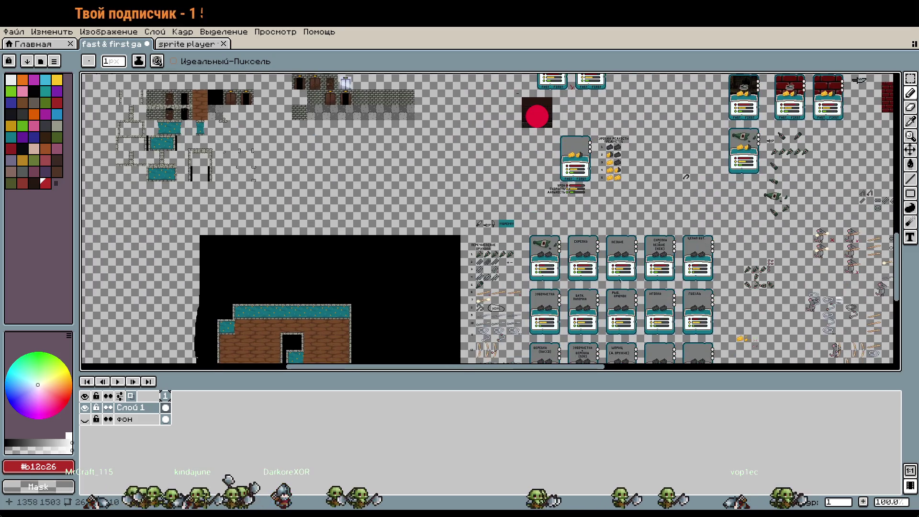
pyautogui.moveTo(620, 280); pyautogui.dragTo(622, 228)
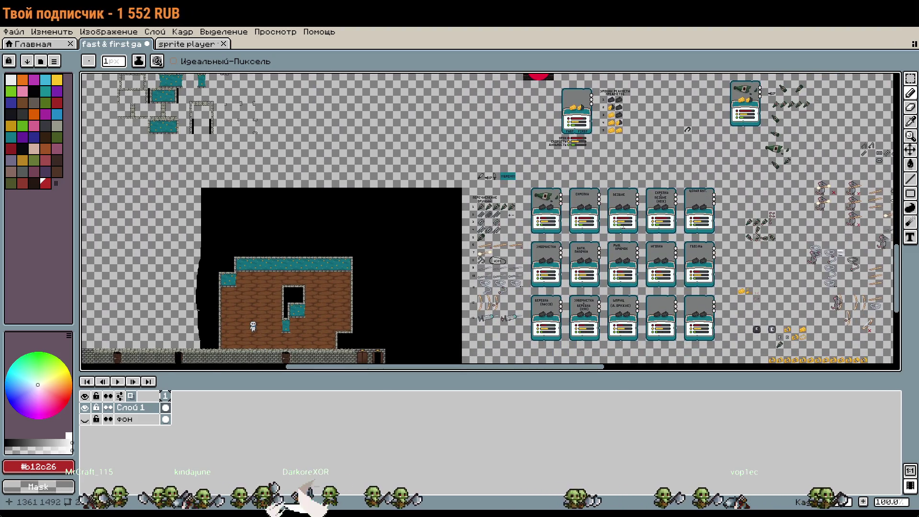
pyautogui.scroll(1, 622, 228)
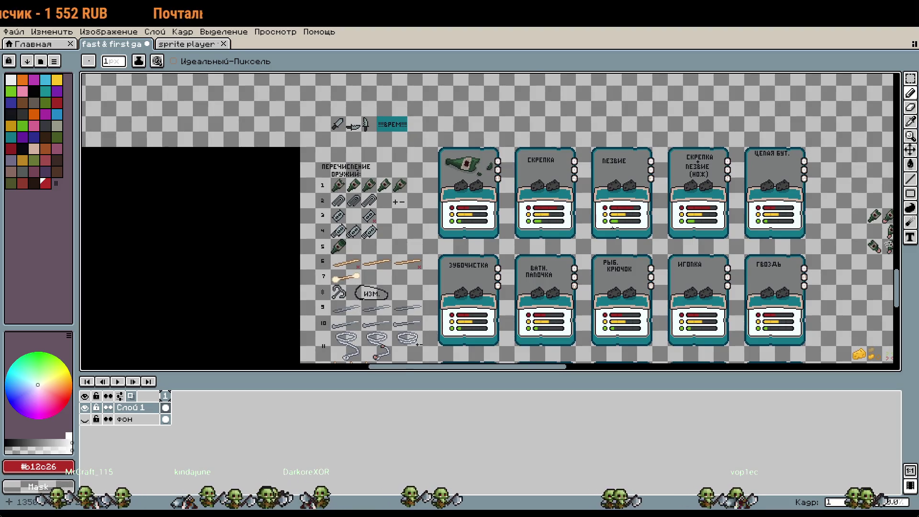
pyautogui.scroll(1, 600, 226)
pyautogui.scroll(4, 188, 158)
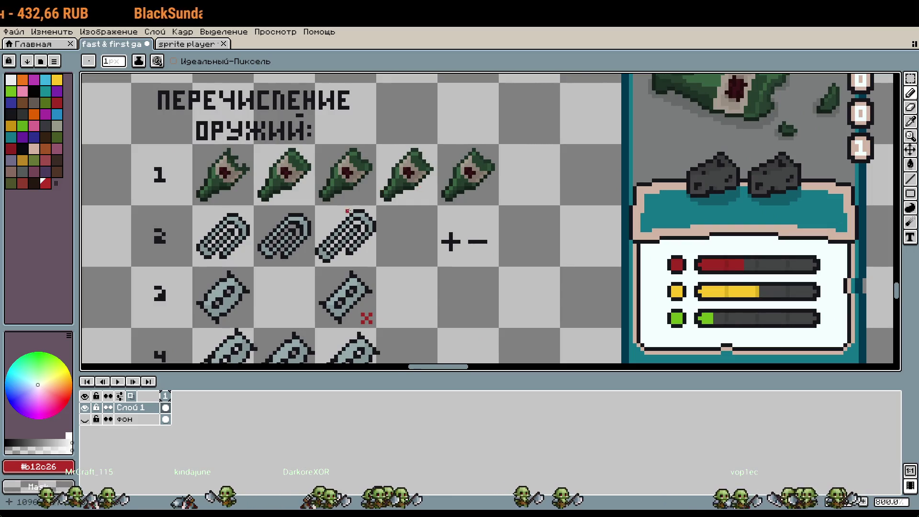
pyautogui.scroll(3, 302, 268)
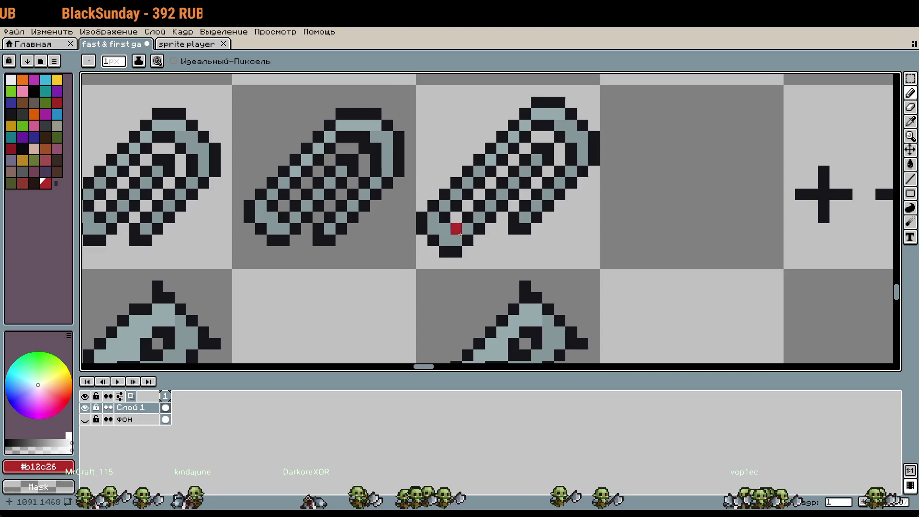
pyautogui.scroll(-3, 606, 171)
pyautogui.scroll(-5, 598, 143)
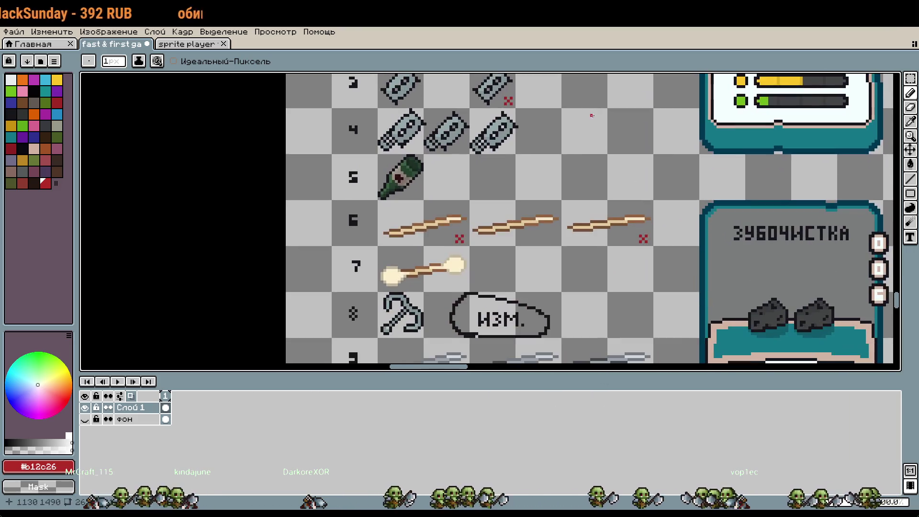
pyautogui.scroll(-2, 621, 171)
pyautogui.scroll(5, 598, 163)
pyautogui.scroll(1, 583, 153)
pyautogui.scroll(-2, 584, 153)
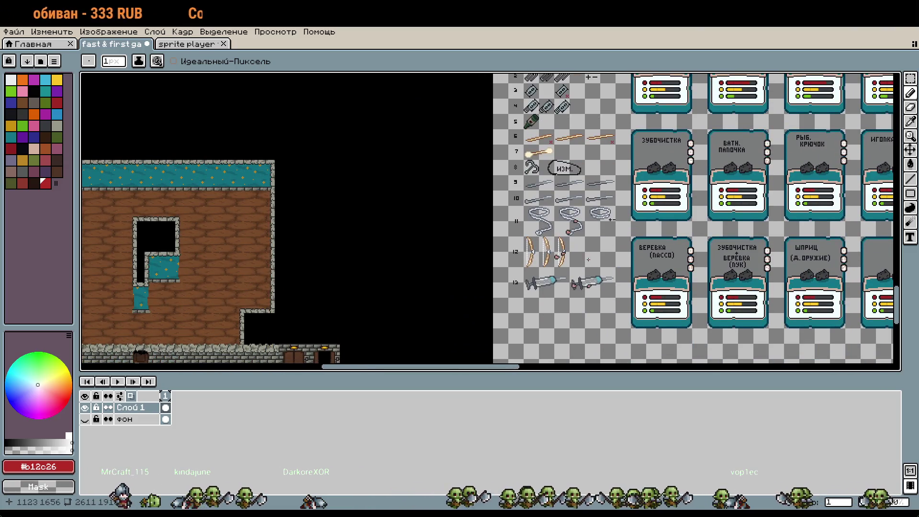
pyautogui.scroll(2, 588, 259)
pyautogui.scroll(1, 622, 207)
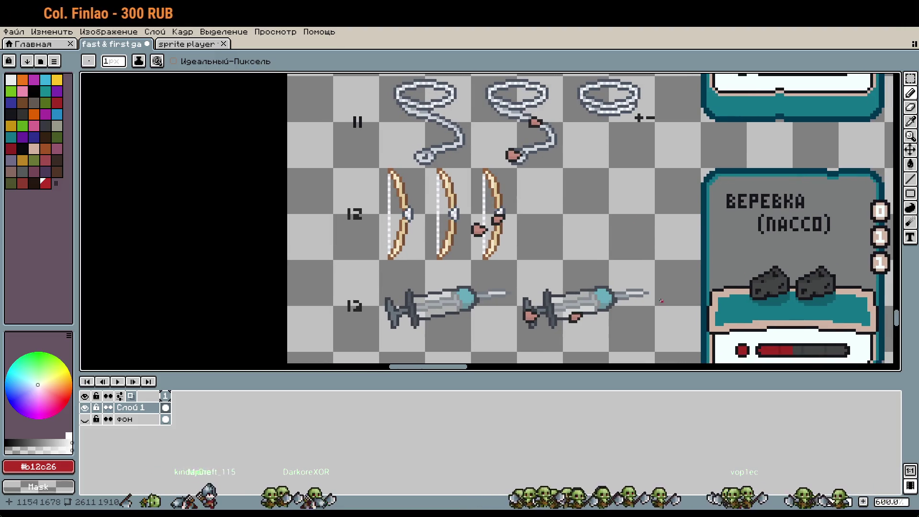
pyautogui.moveTo(546, 338)
pyautogui.mouseDown()
pyautogui.moveTo(569, 265)
pyautogui.moveTo(519, 343)
pyautogui.mouseUp()
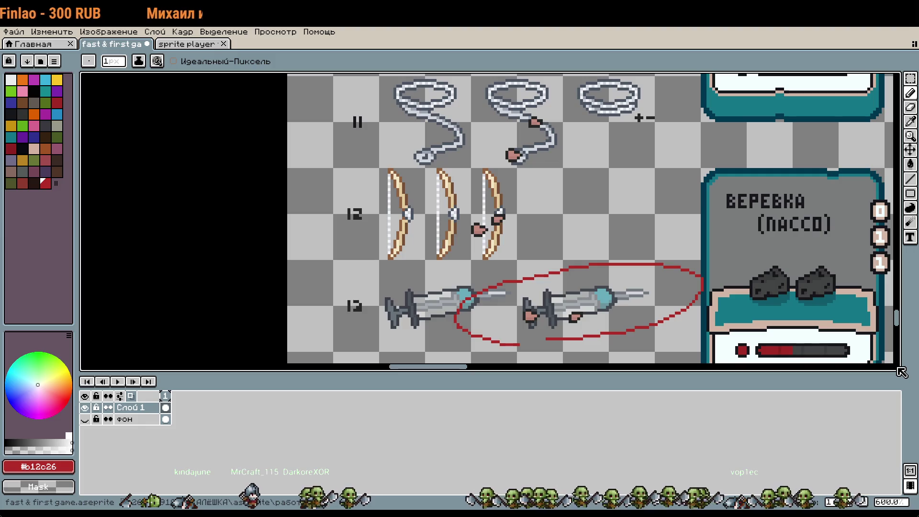
pyautogui.hotkey('ctrl', 'z')
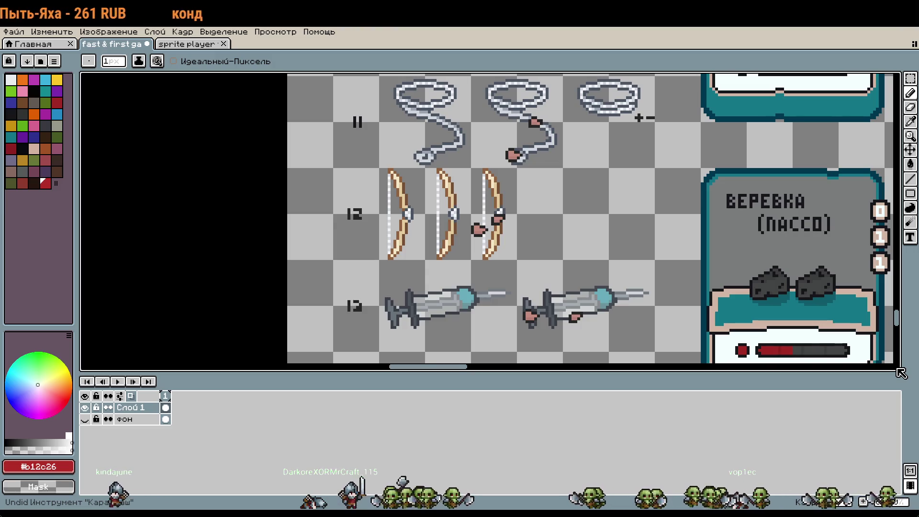
pyautogui.scroll(-5, 430, 285)
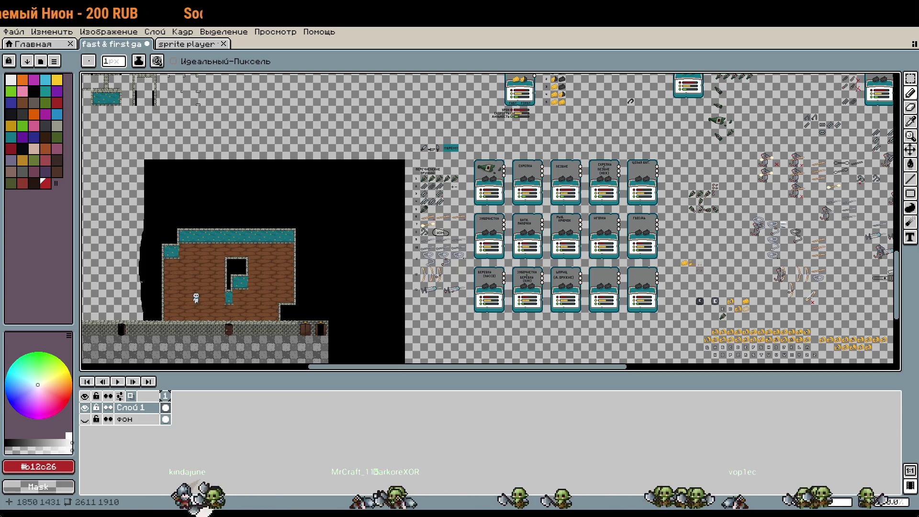
# - Pan up and right across the sprite sheet to view its upper part
pyautogui.scroll(3, 490, 220)
pyautogui.hscroll(3, 489, 220)
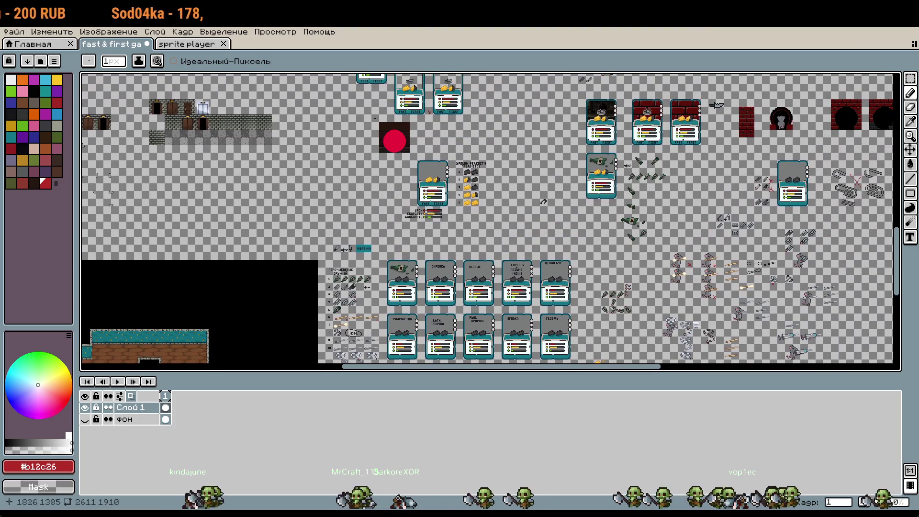
pyautogui.scroll(1, 701, 249)
pyautogui.hscroll(1, 702, 249)
pyautogui.scroll(1, 645, 286)
pyautogui.hscroll(1, 645, 287)
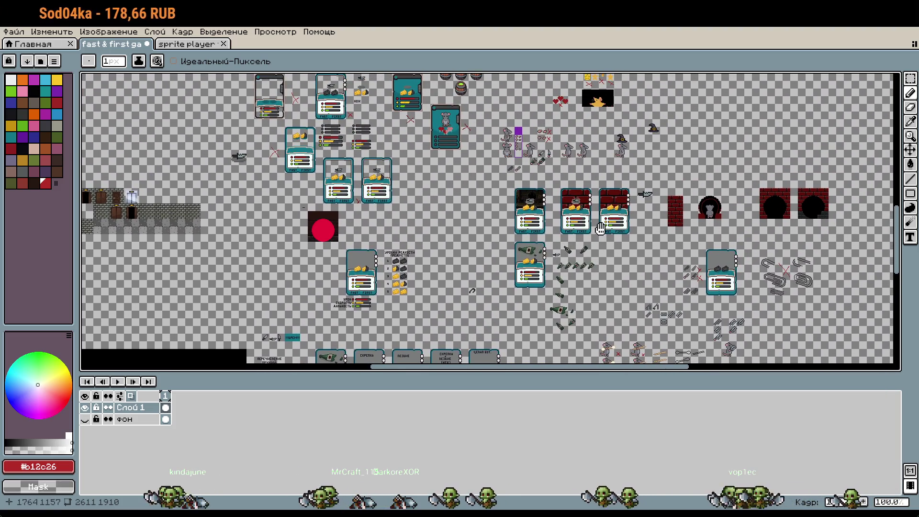
pyautogui.moveTo(599, 229); pyautogui.dragTo(578, 277)
pyautogui.scroll(-4, 647, 202)
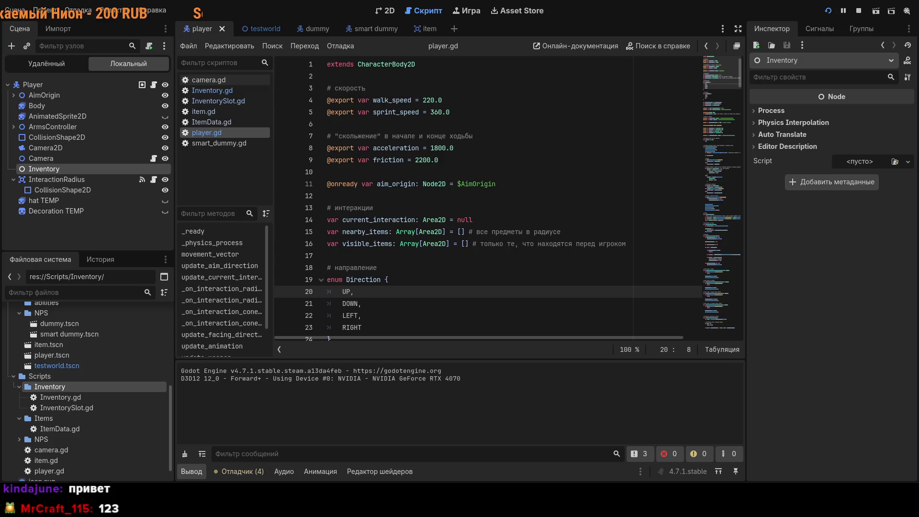
# - Stop the running game with F8 (Stop Running Project)
pyautogui.press('F8')
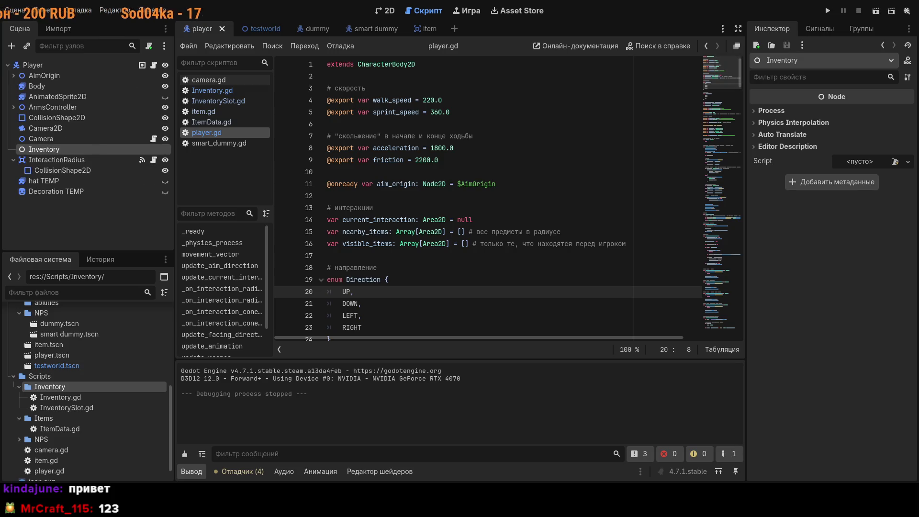
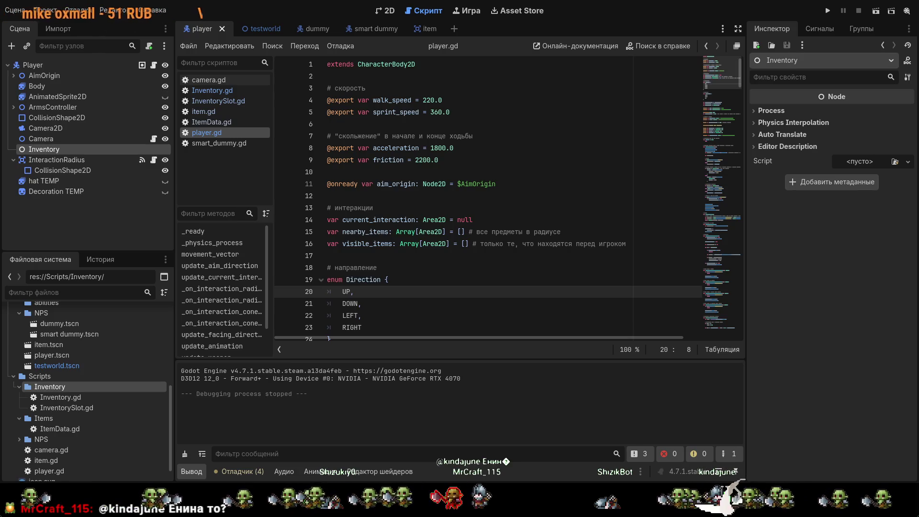
# - Open InventorySlot.gd to view the InventorySlot Resource with its exported item and count
pyautogui.click(498, 184)
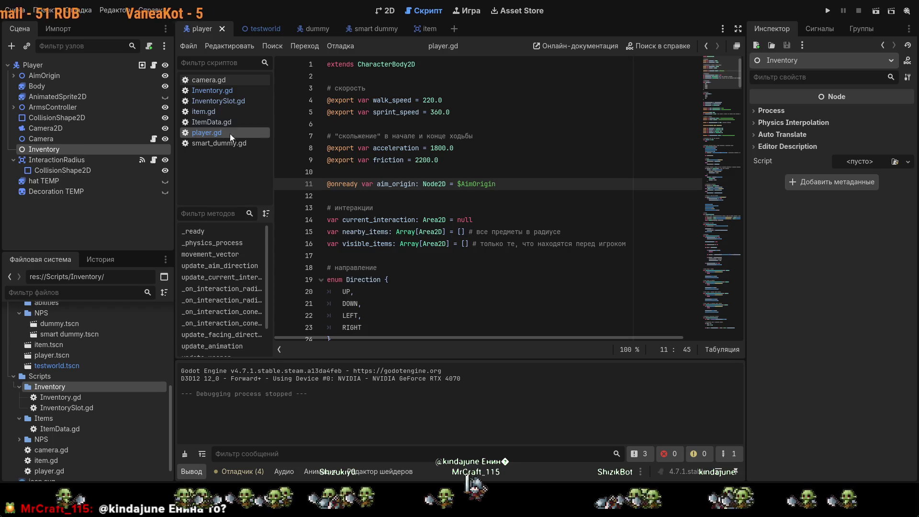
pyautogui.click(228, 101)
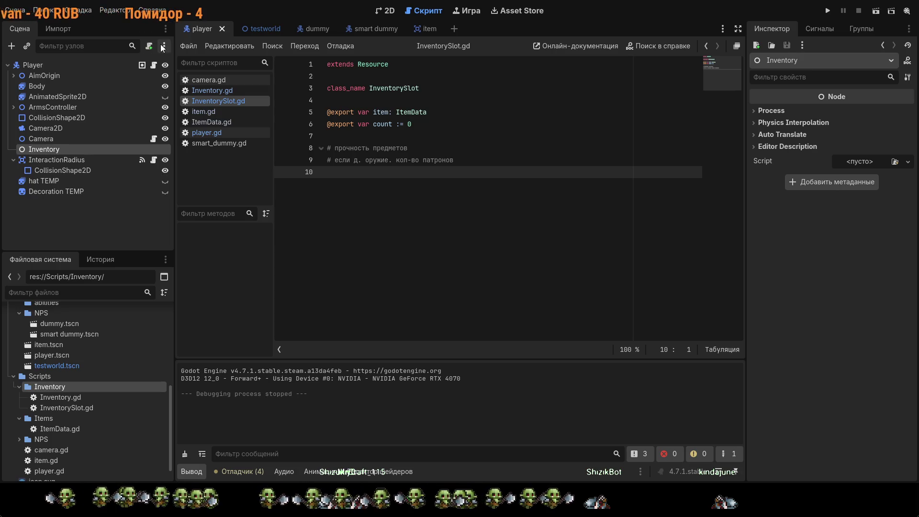
# - Expand the Inventory node's Process, Physics Interpolation, Editor Description and Auto Translate sections, then view Inventory.gd
pyautogui.click(80, 398)
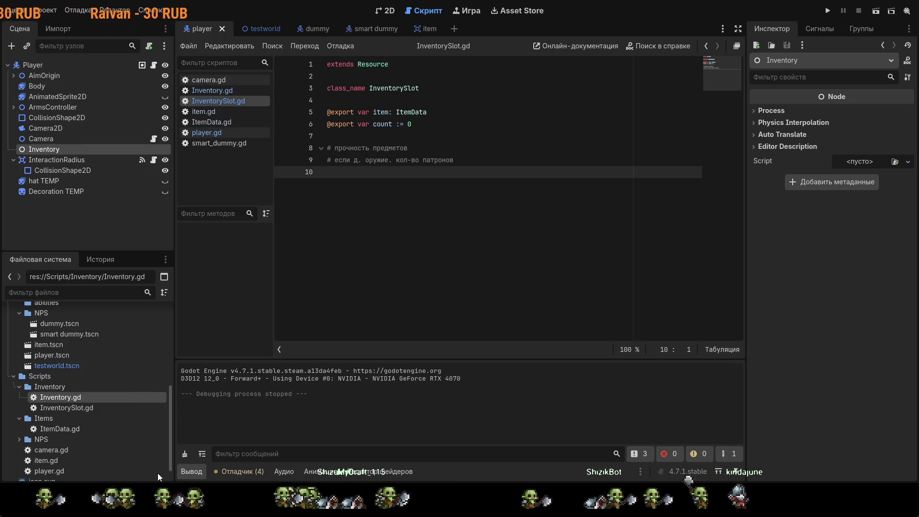
pyautogui.click(772, 112)
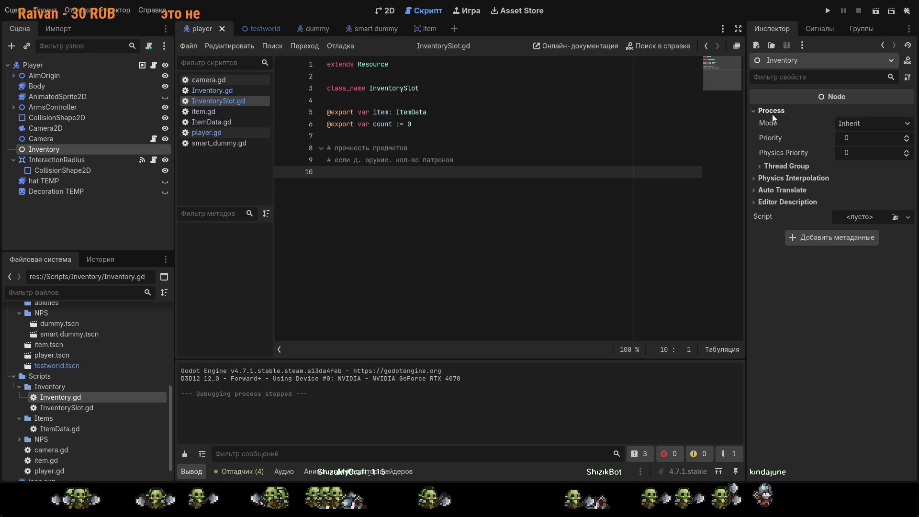
pyautogui.click(776, 178)
pyautogui.click(775, 217)
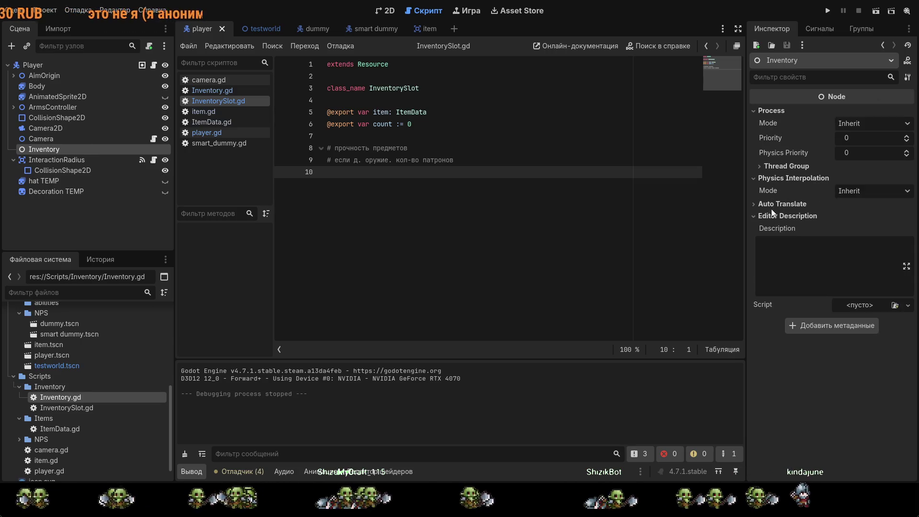
pyautogui.click(773, 204)
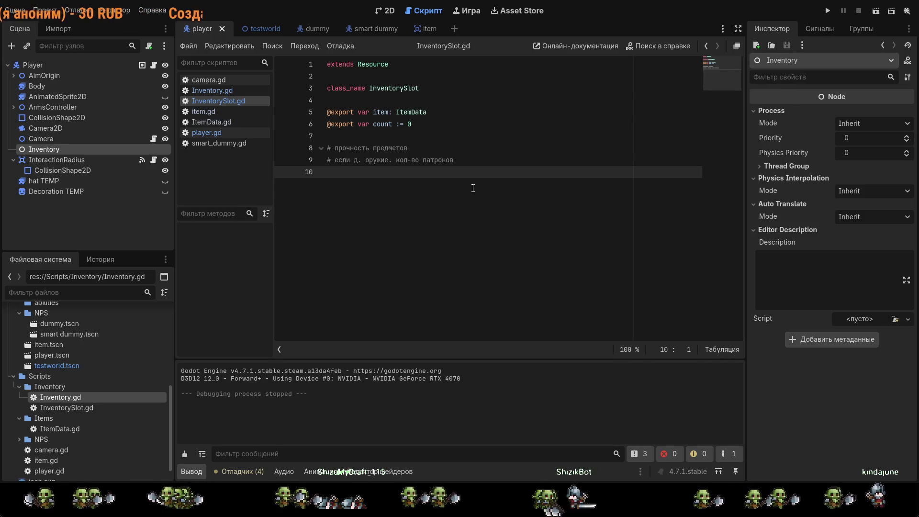
pyautogui.click(218, 92)
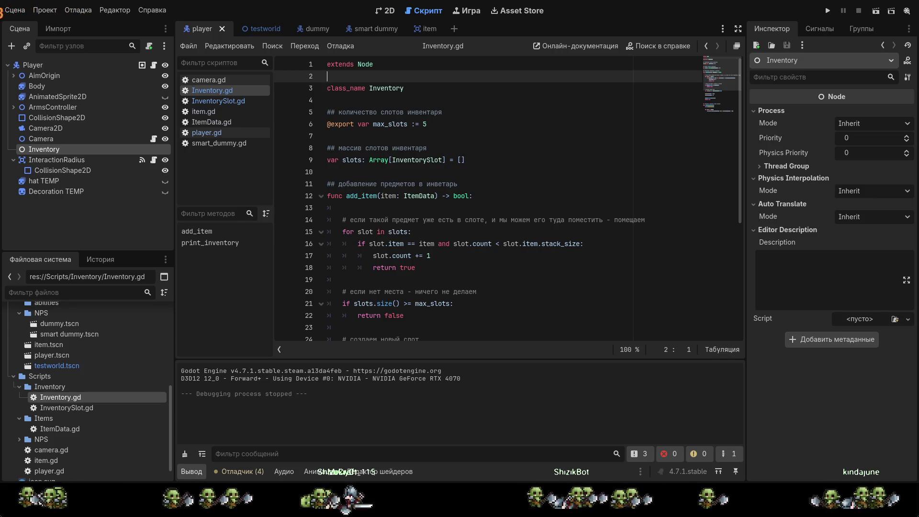
# - Attach Inventory.gd to the Player's Inventory node, exposing Max Slots of 5
pyautogui.moveTo(223, 90)
pyautogui.mouseDown()
pyautogui.moveTo(124, 154)
pyautogui.moveTo(77, 149)
pyautogui.mouseUp()
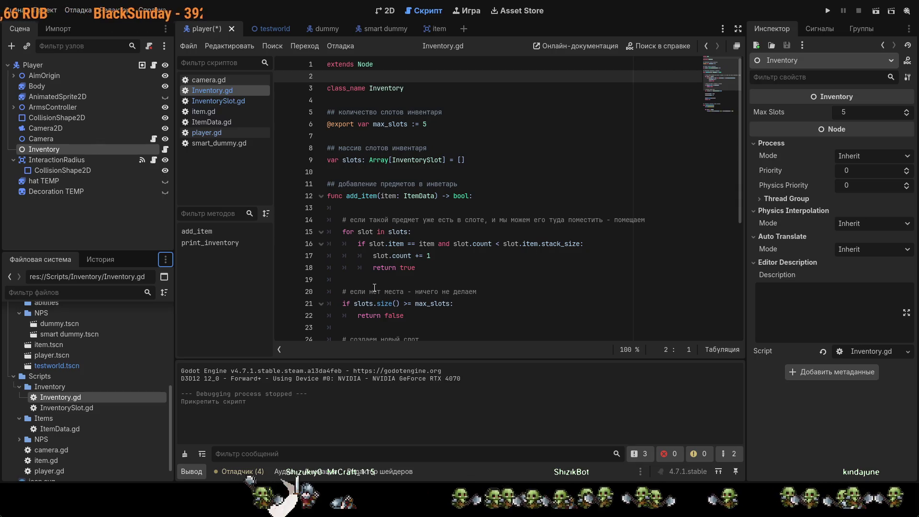
pyautogui.scroll(-5, 535, 329)
pyautogui.scroll(5, 535, 329)
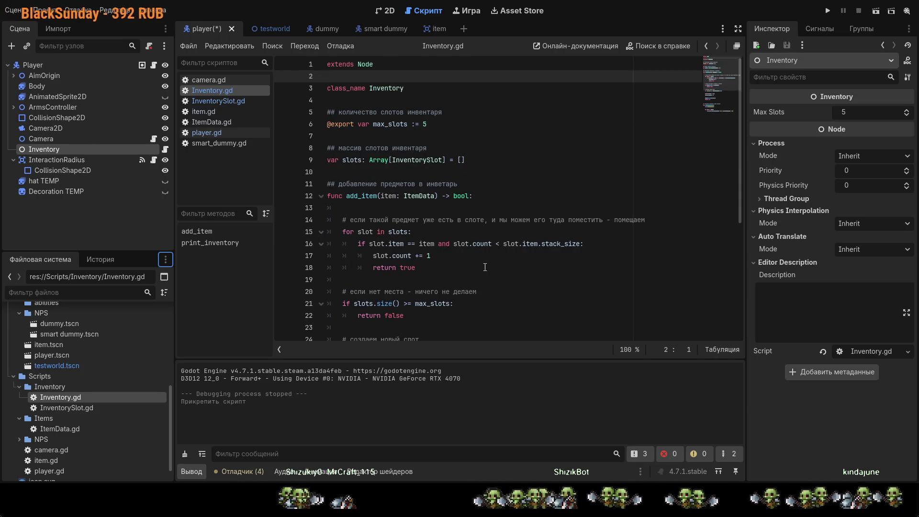
# - Read through the add_item function in Inventory.gd, then return to player.gd
pyautogui.click(523, 266)
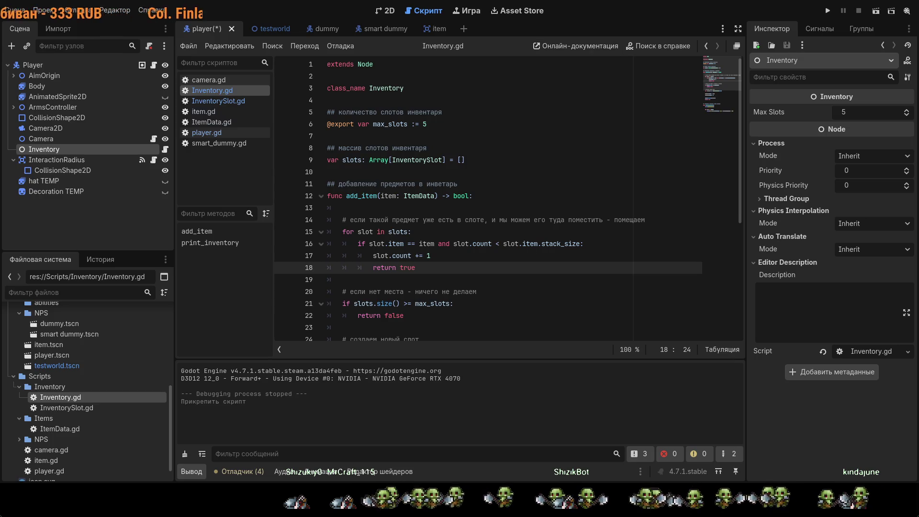
pyautogui.click(472, 196)
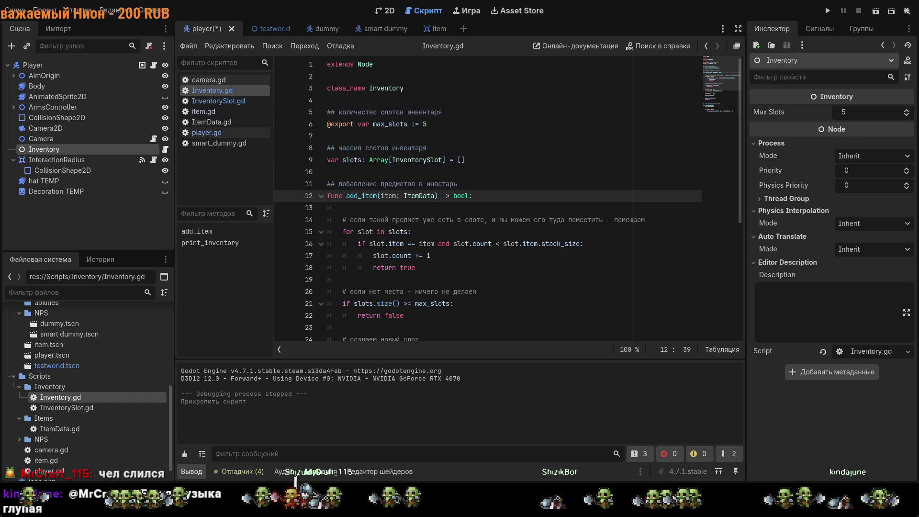
pyautogui.scroll(-2, 530, 243)
pyautogui.scroll(1, 530, 243)
pyautogui.click(531, 254)
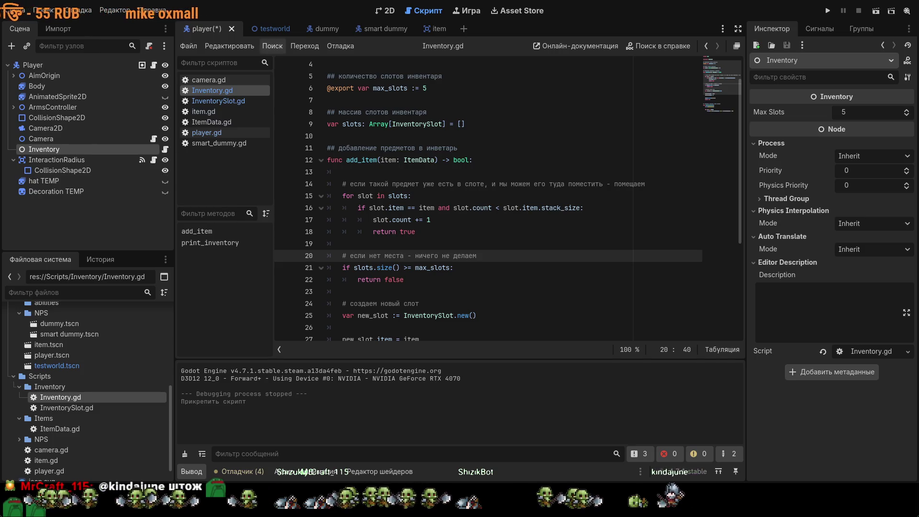
pyautogui.click(222, 134)
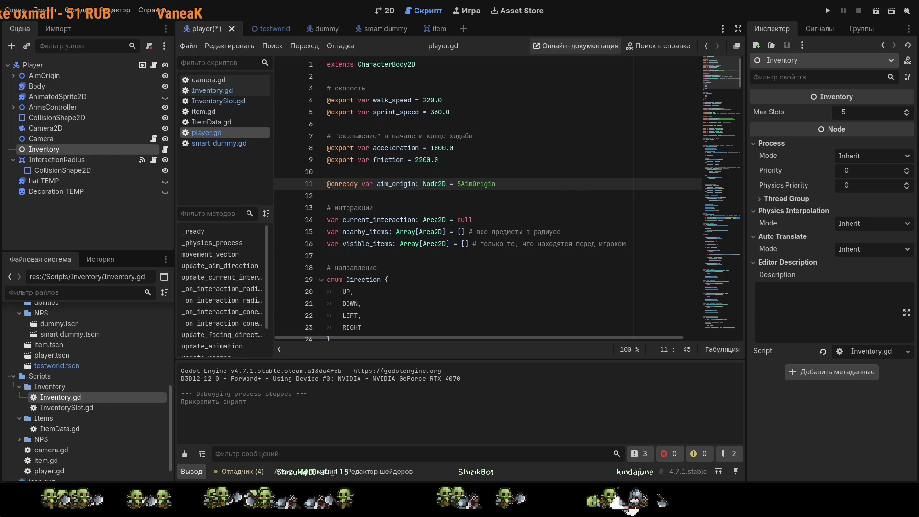
# - Insert blank lines at line 57, just below the interaction_cone declaration in player.gd
pyautogui.scroll(-1, 560, 163)
pyautogui.scroll(1, 565, 152)
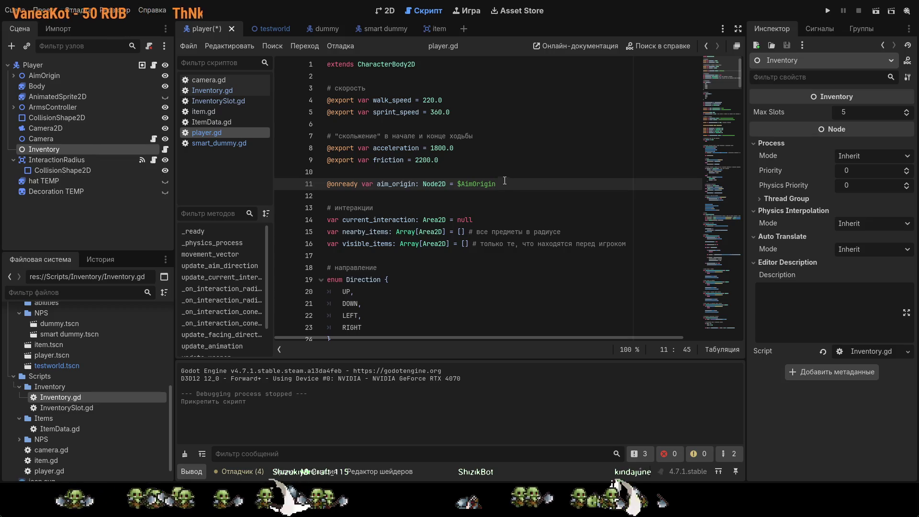
pyautogui.scroll(-10, 506, 180)
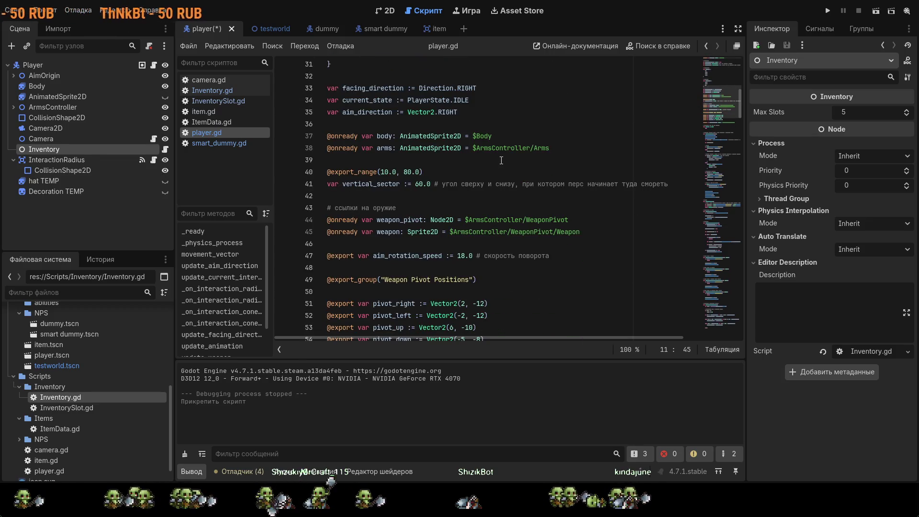
pyautogui.scroll(-5, 526, 177)
pyautogui.click(589, 190)
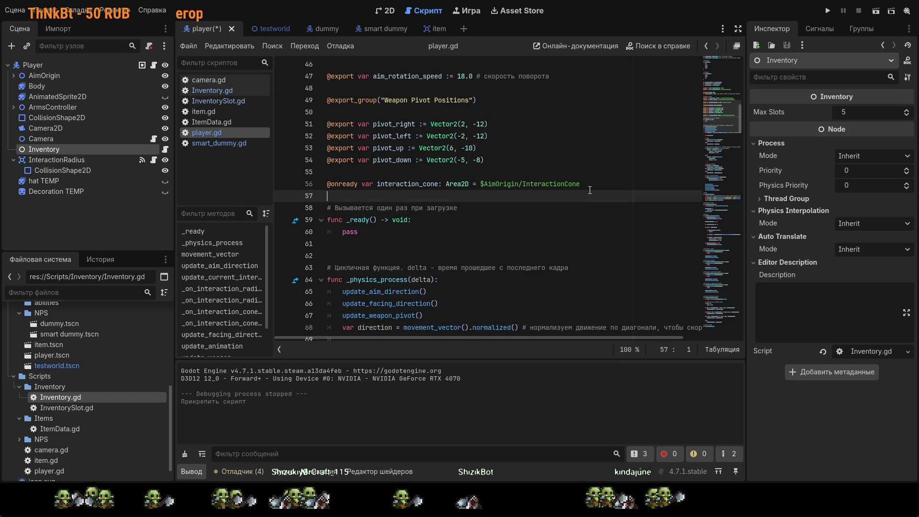
pyautogui.press('Return')
pyautogui.press('Return')
pyautogui.press('Return')
pyautogui.press('Up')
pyautogui.press('Up')
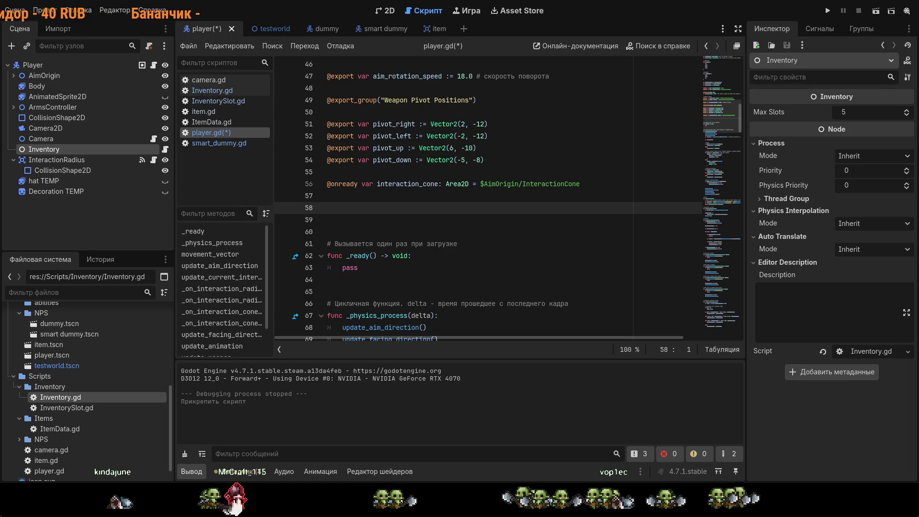
# - Run the game with F6 and walk and sprint the character in all directions
pyautogui.press('F6')
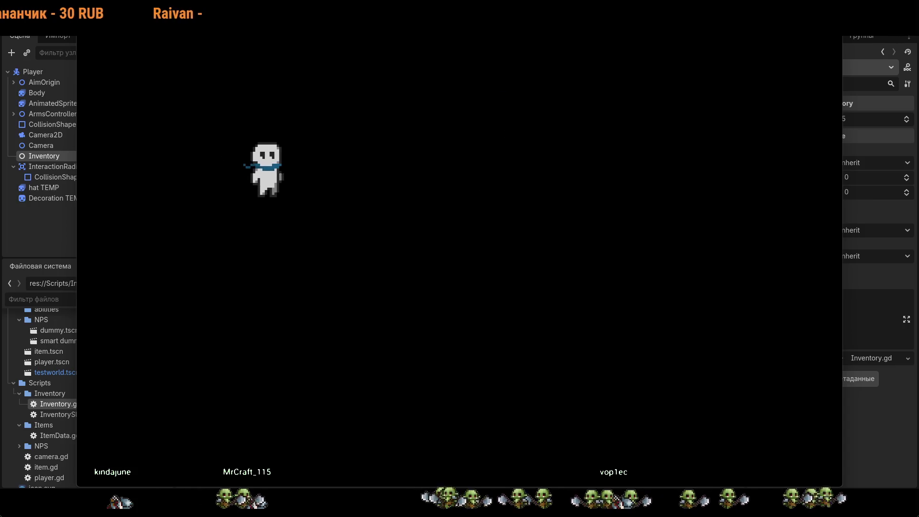
pyautogui.press('d')
pyautogui.hotkey('shift', 'd')
pyautogui.hotkey('shift', 'w')
pyautogui.hotkey('shift', 's')
pyautogui.press('d')
pyautogui.press('w')
pyautogui.press('a')
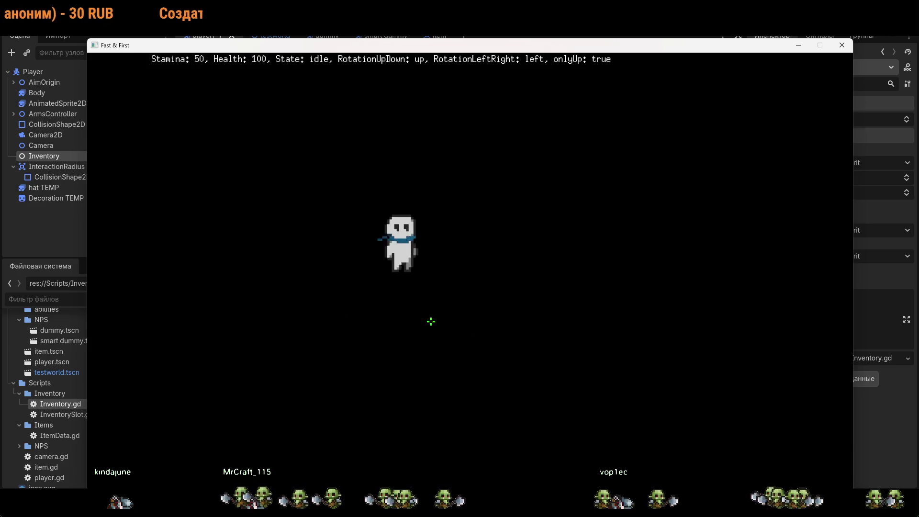
pyautogui.press('a')
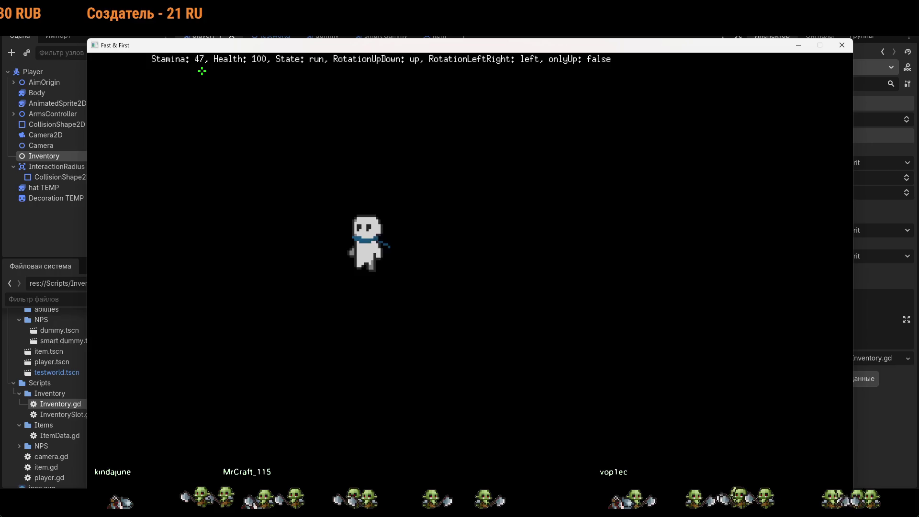
pyautogui.press('d')
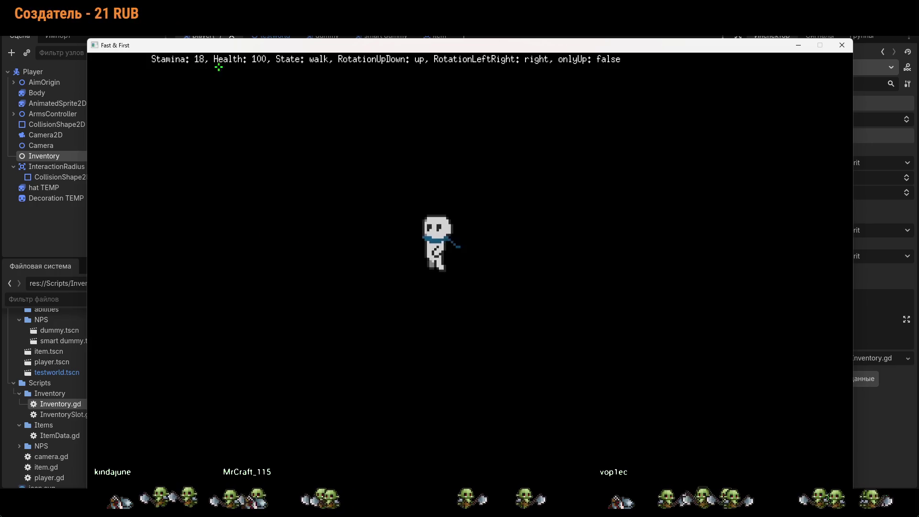
pyautogui.press('a')
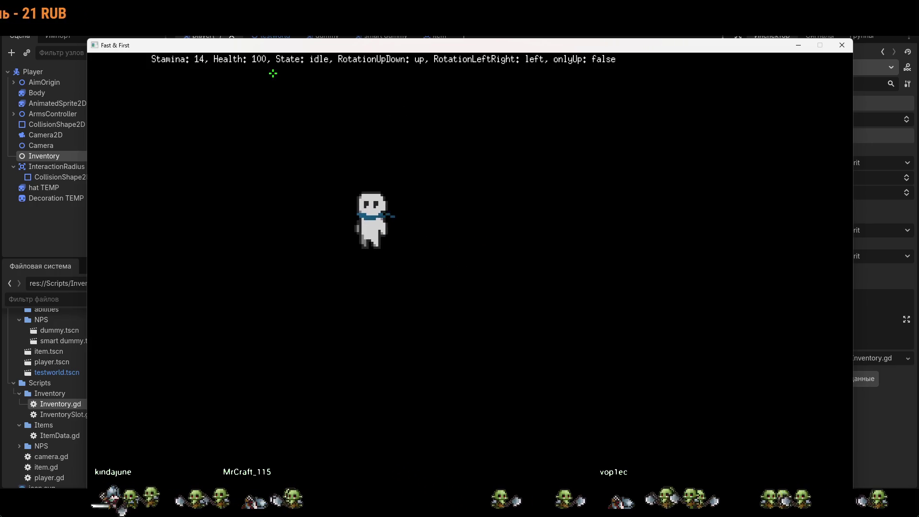
# - Damage the character by clicking while running it left and right to test health loss
pyautogui.click(272, 73)
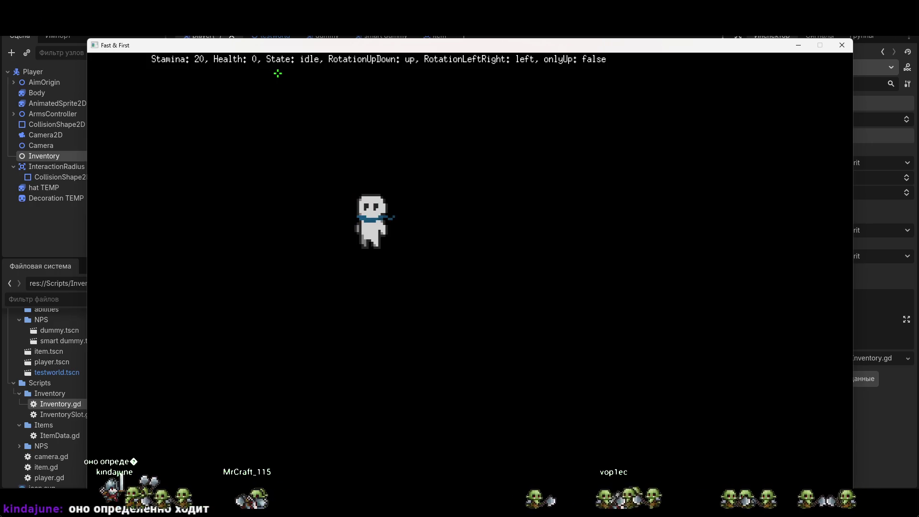
pyautogui.press('d')
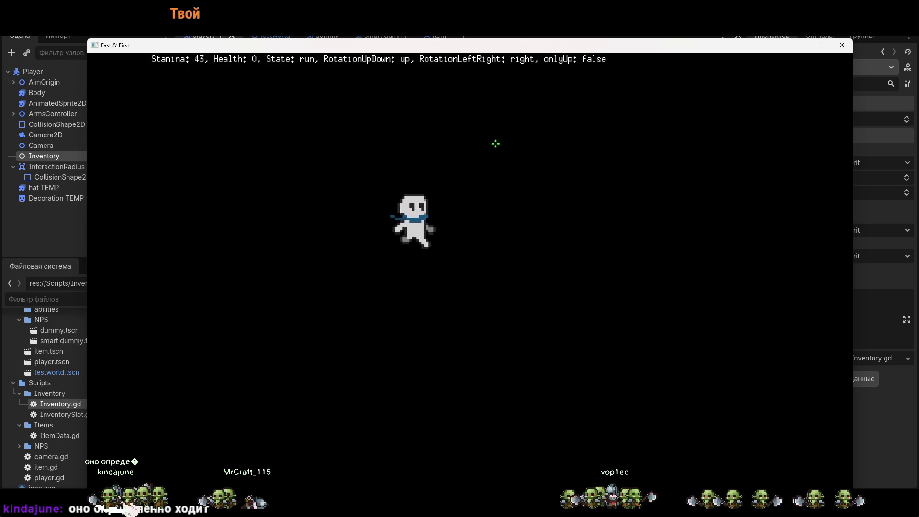
pyautogui.press('a')
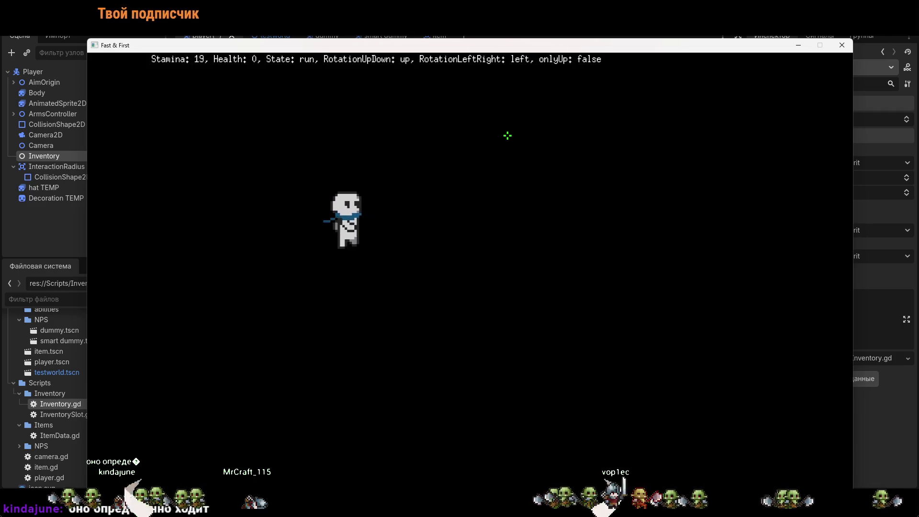
pyautogui.press('d')
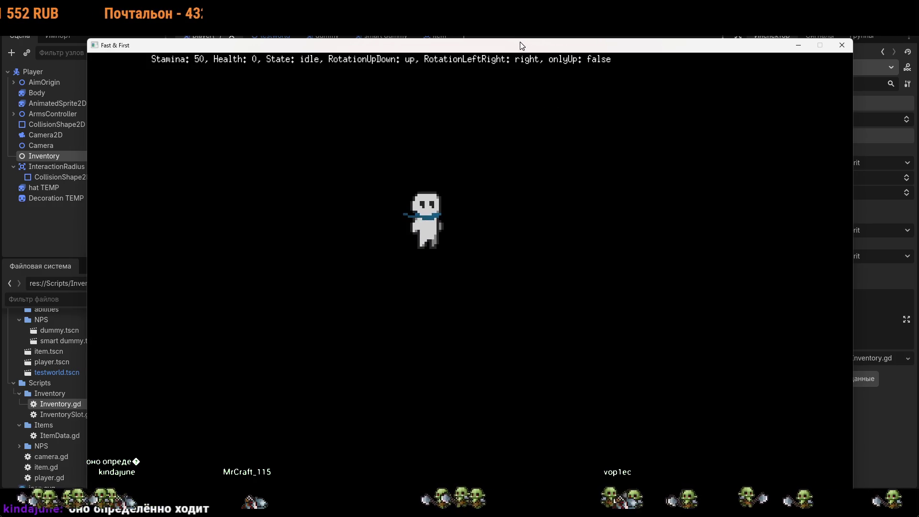
pyautogui.moveTo(521, 45); pyautogui.dragTo(521, 29)
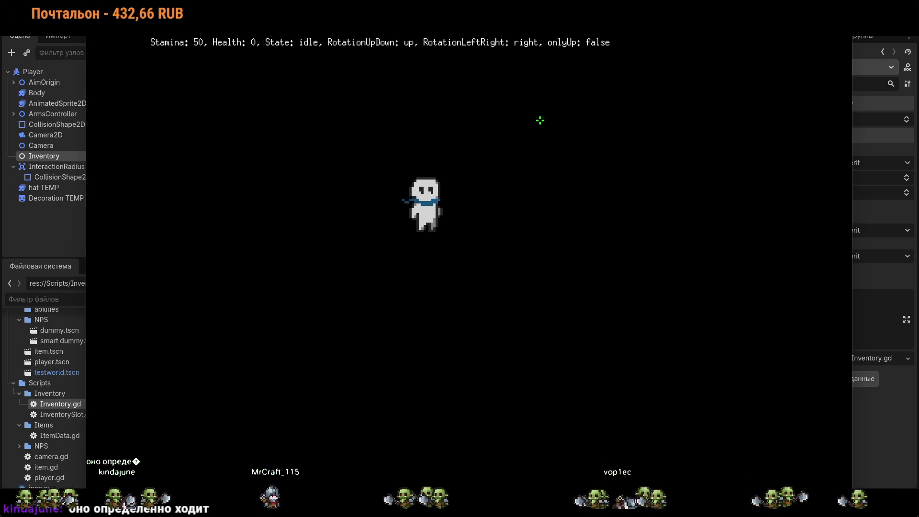
pyautogui.press('s')
pyautogui.press('a')
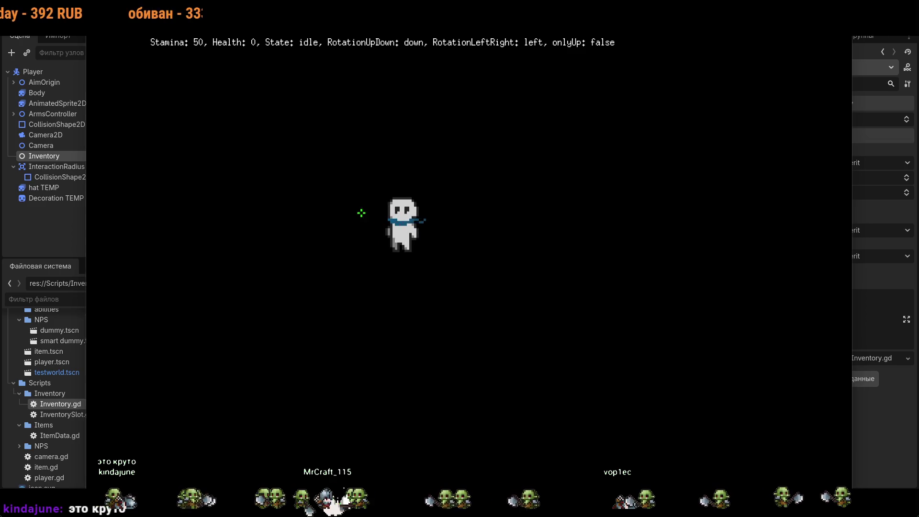
pyautogui.click(407, 227)
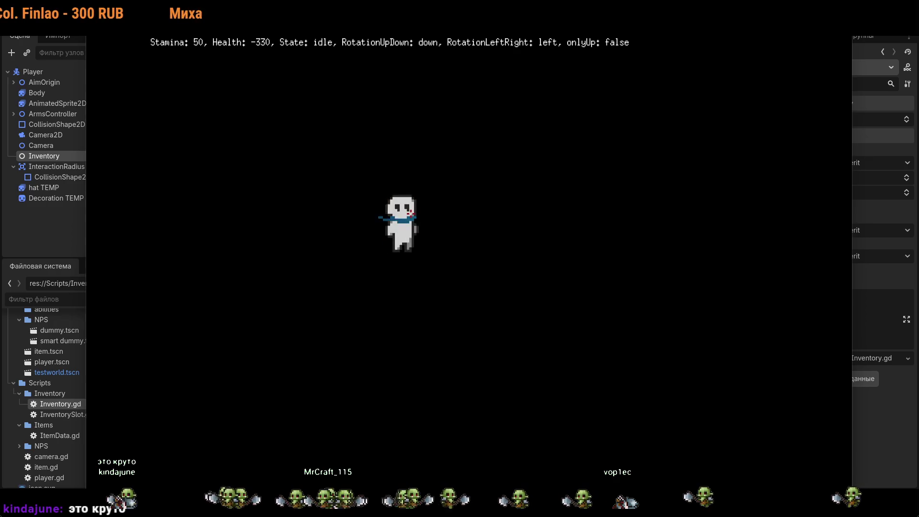
pyautogui.press('a')
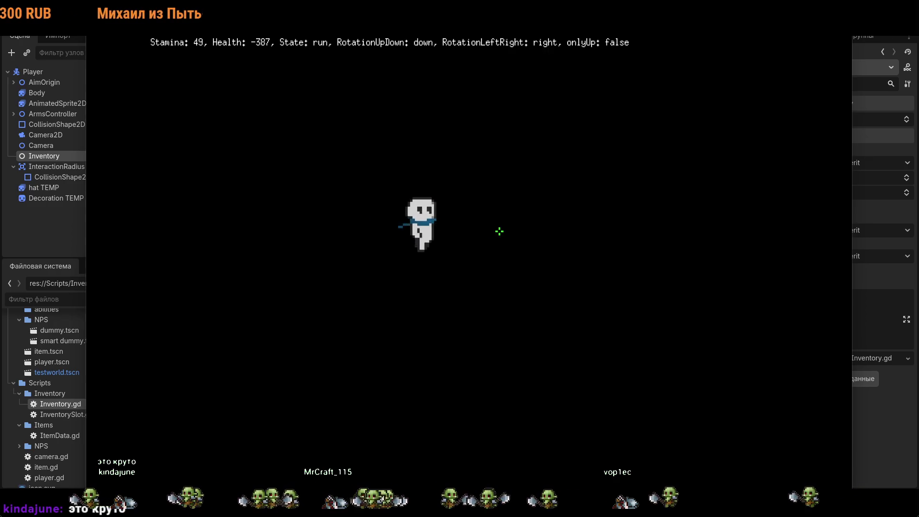
pyautogui.press('d')
pyautogui.press('a')
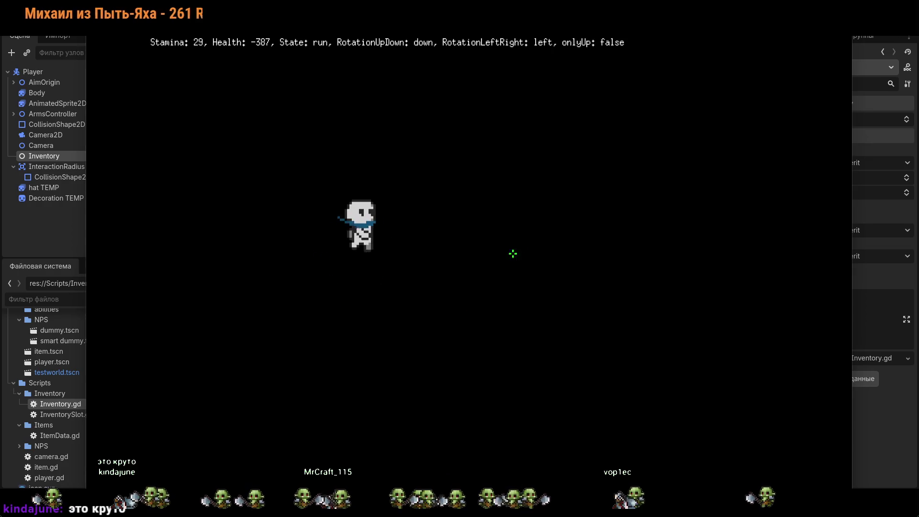
pyautogui.press('d')
pyautogui.press('a')
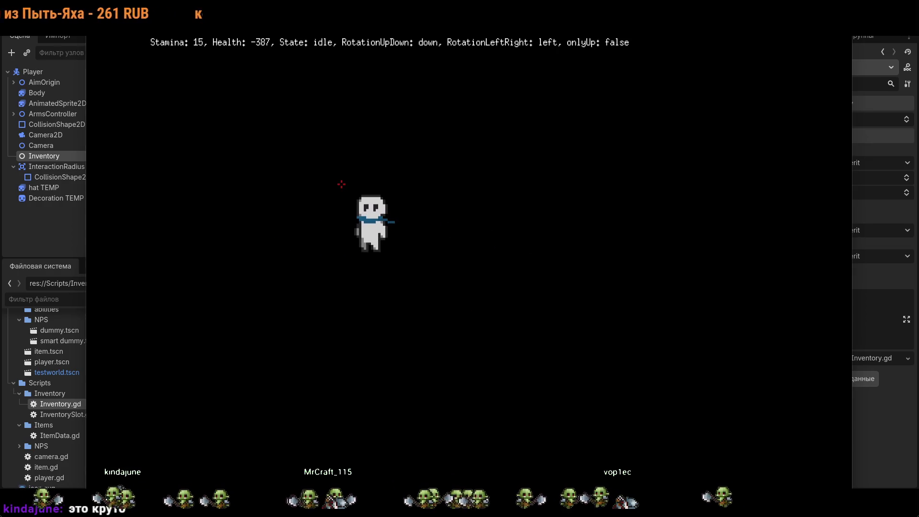
pyautogui.press('a')
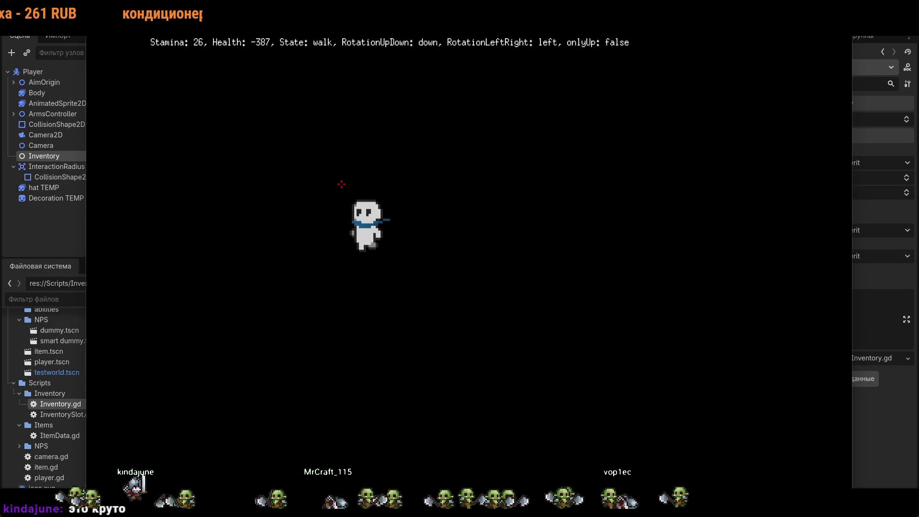
pyautogui.press('d')
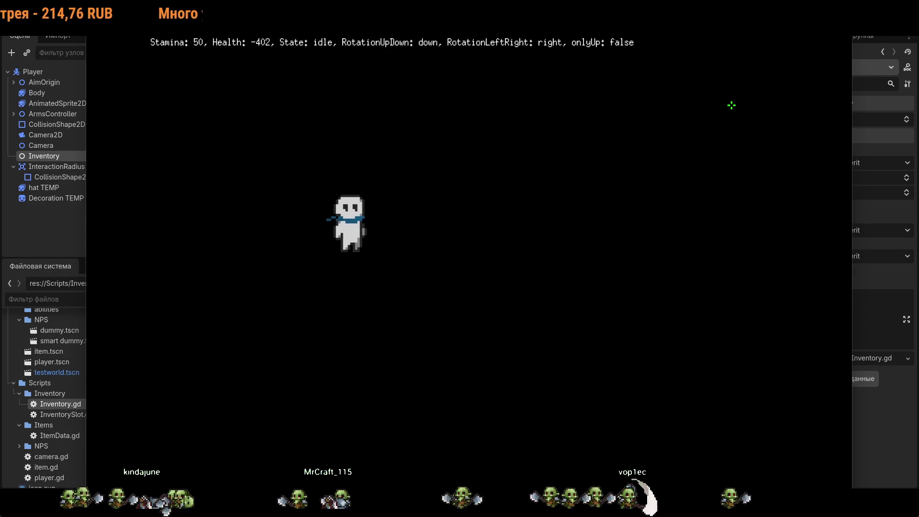
# - Close the game, rerun it in debug with F5, move the rat right, then close it
pyautogui.hotkey('alt', 'F4')
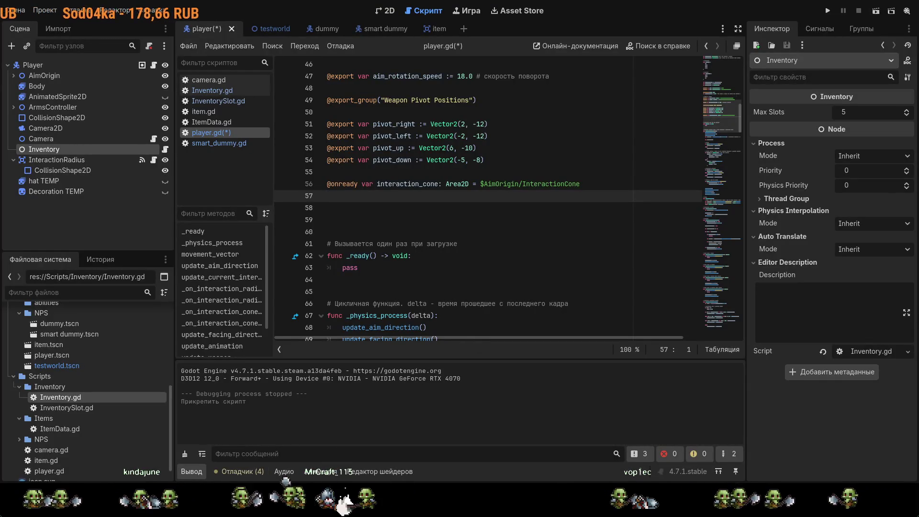
pyautogui.scroll(5, 486, 199)
pyautogui.press('F5')
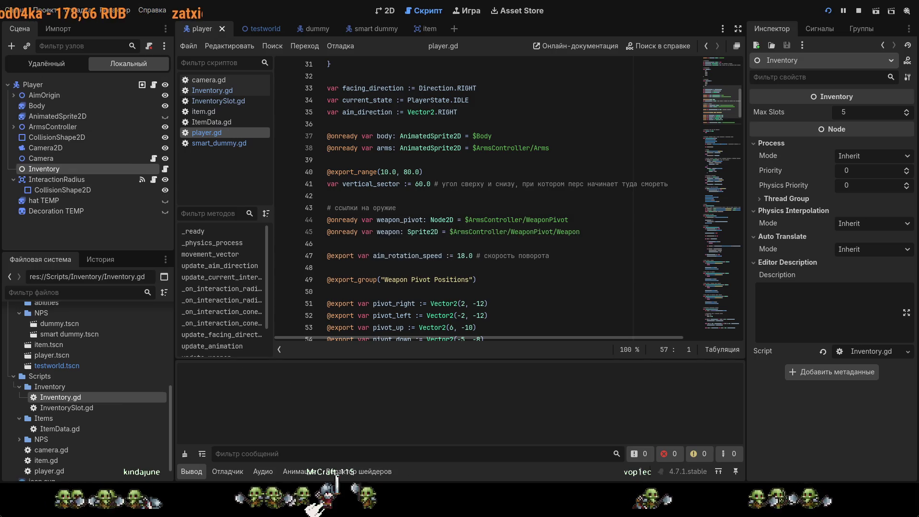
pyautogui.press('d')
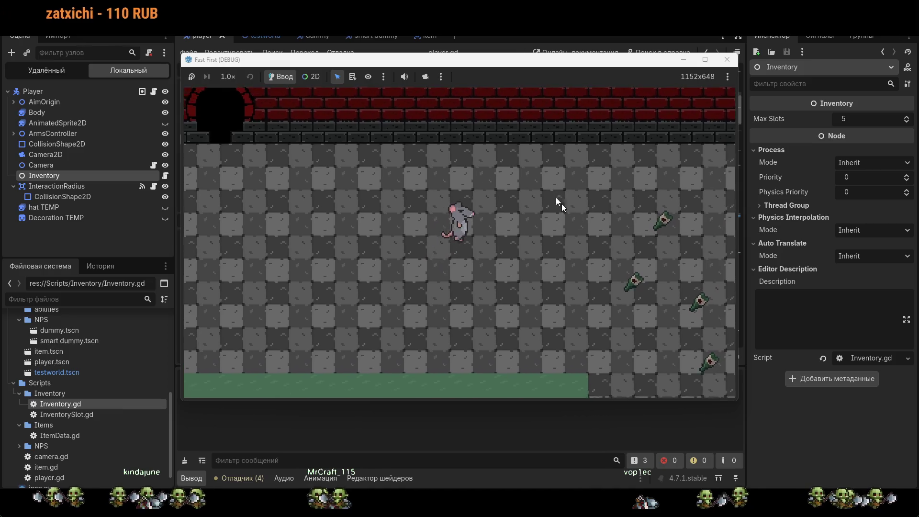
pyautogui.press('s')
pyautogui.press('d')
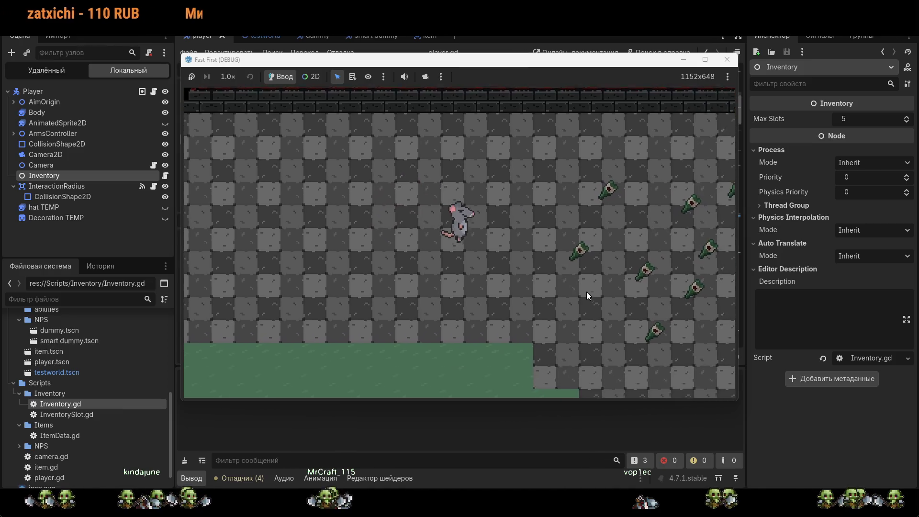
pyautogui.click(721, 65)
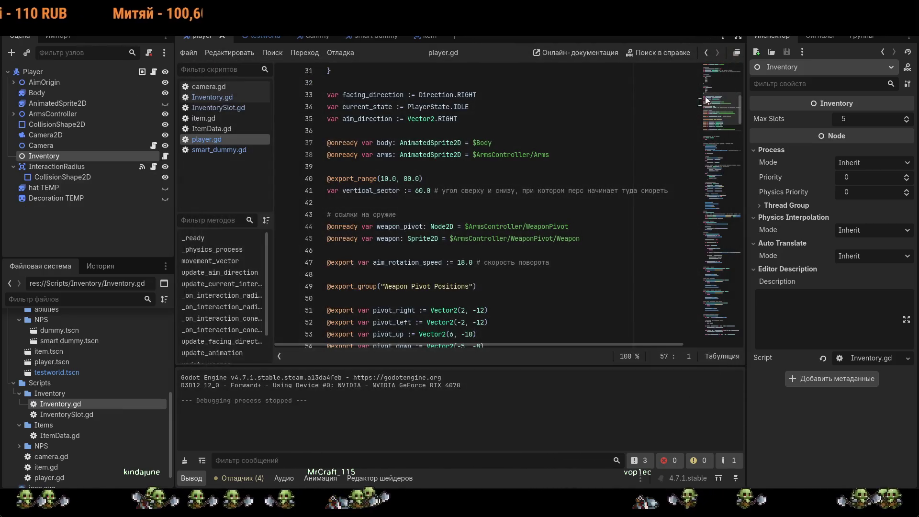
pyautogui.scroll(-3, 554, 189)
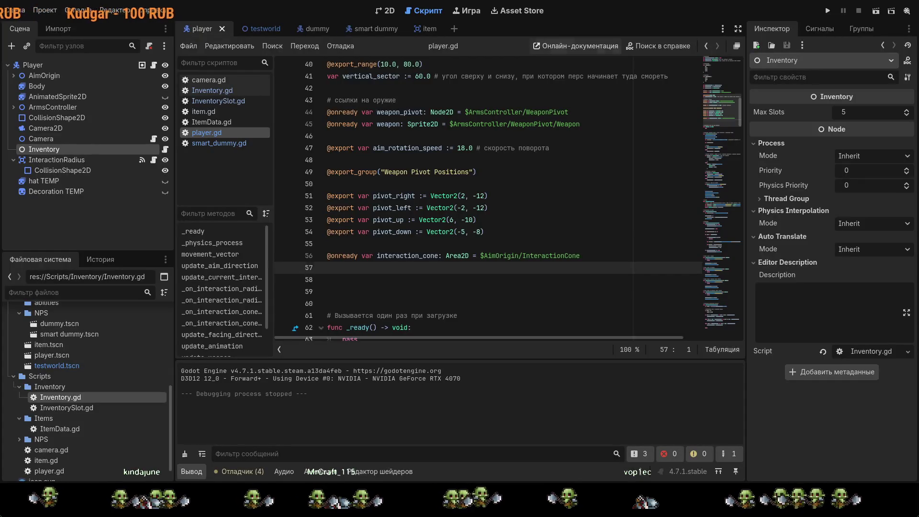
pyautogui.click(424, 285)
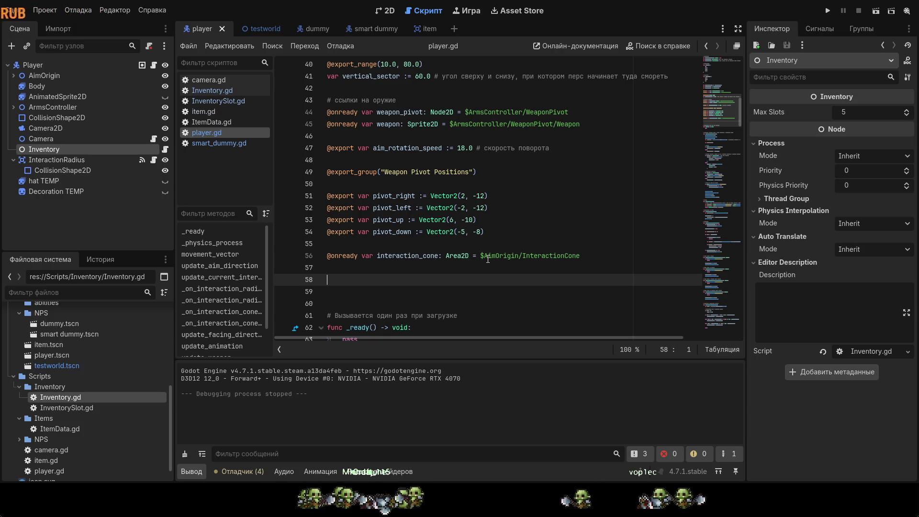
pyautogui.write('@om')
pyautogui.press('BackSpace')
pyautogui.write('n')
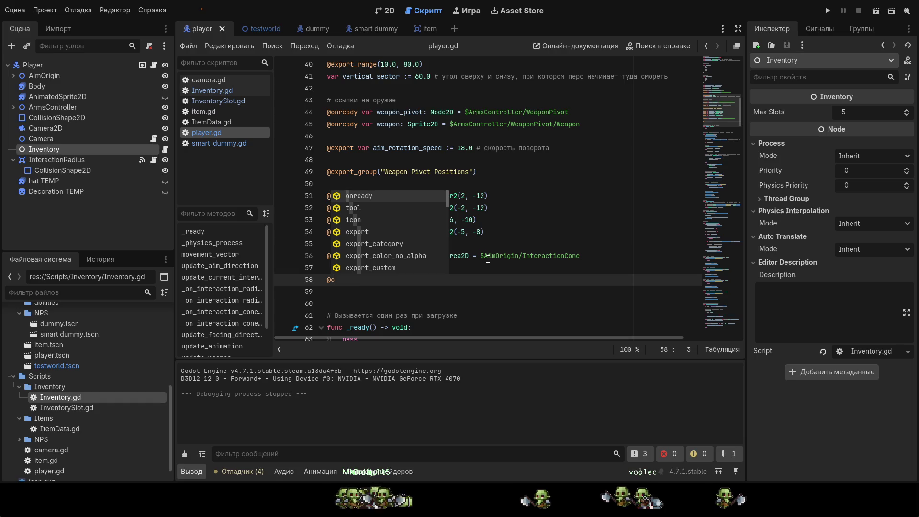
pyautogui.press('Return')
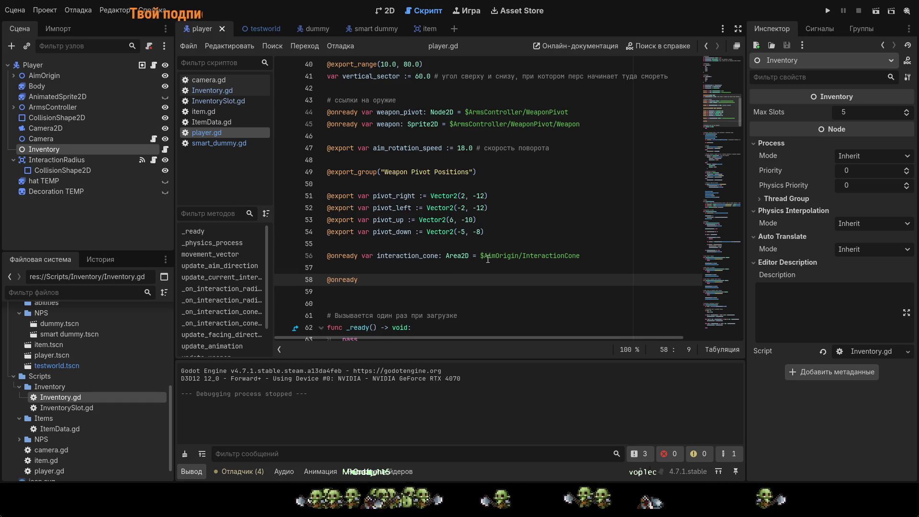
pyautogui.write('var ')
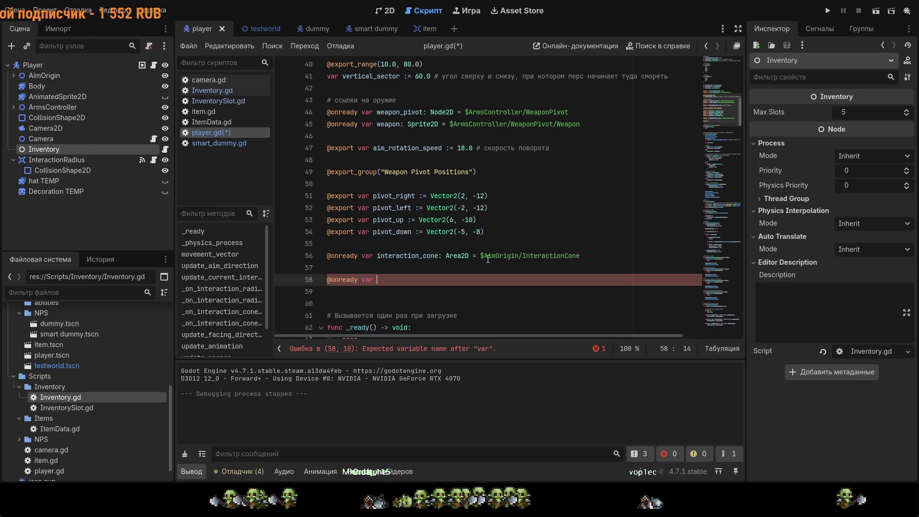
pyautogui.write('in')
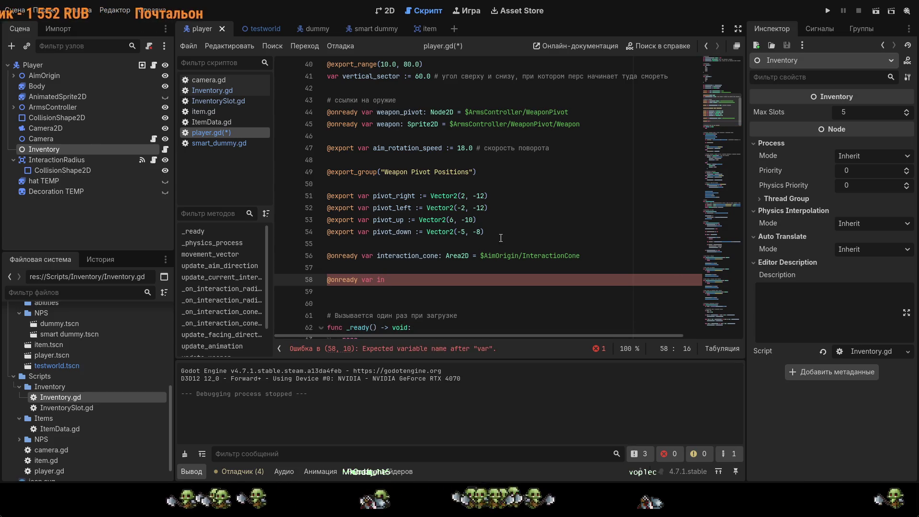
pyautogui.write('ventary')
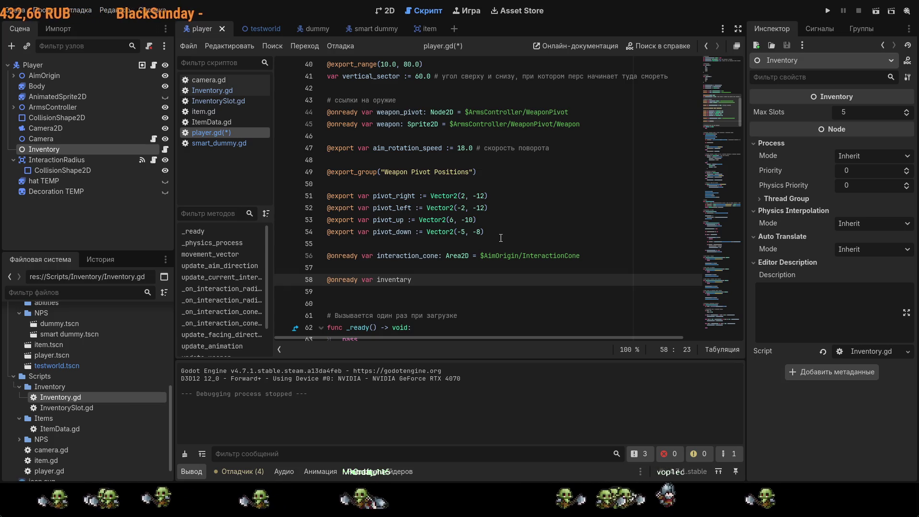
pyautogui.write(': ')
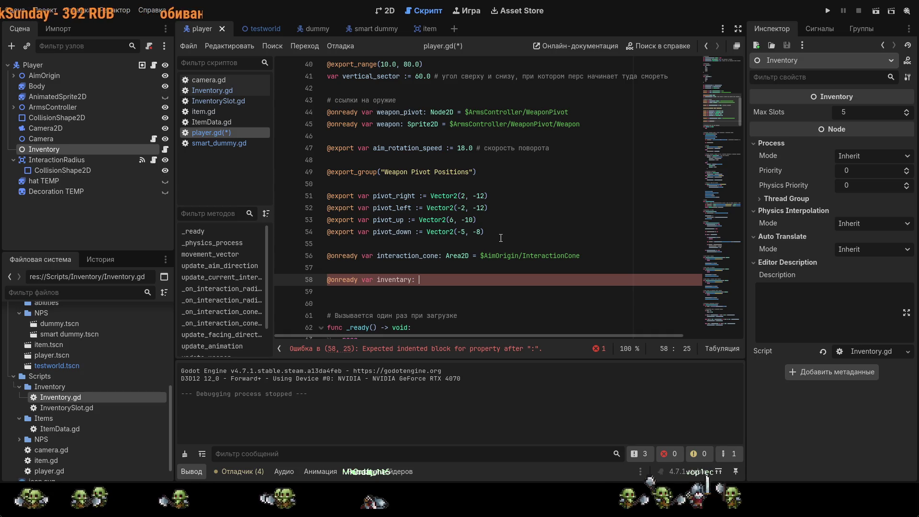
pyautogui.write('I')
pyautogui.press('Return')
pyautogui.write('= ')
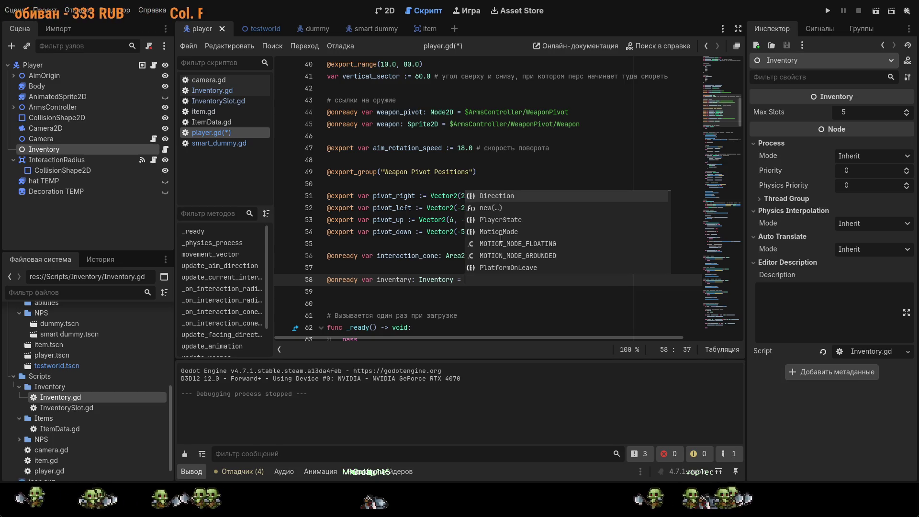
pyautogui.write('$')
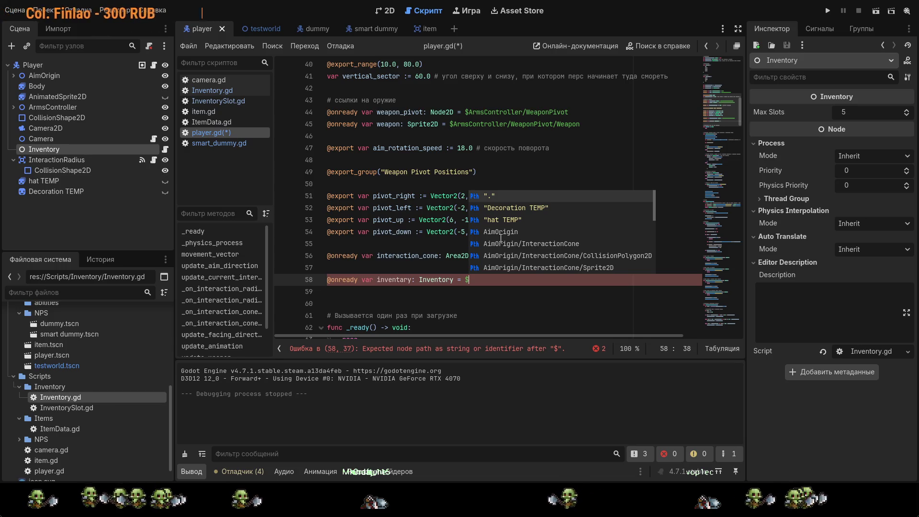
pyautogui.write('I')
pyautogui.press('Down')
pyautogui.press('Return')
pyautogui.hotkey('ctrl', 's')
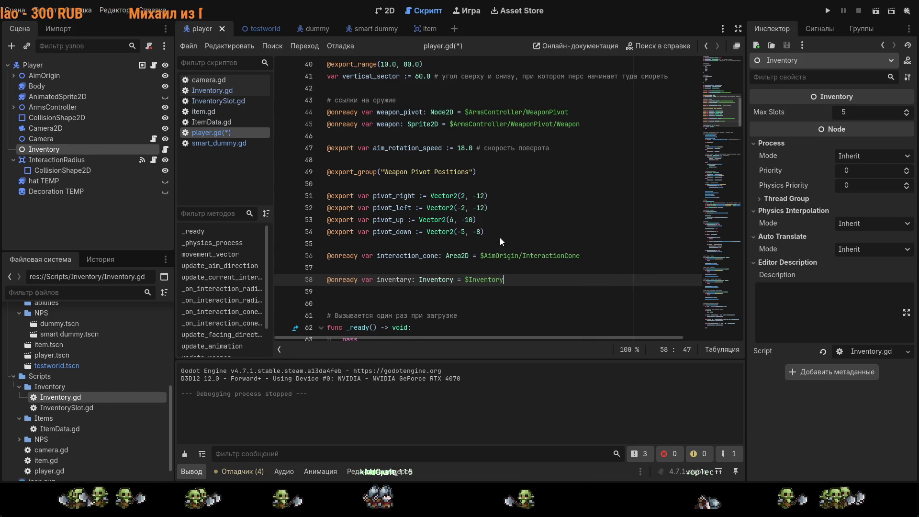
# - Add the comment '## инвентарь' on a new line above the inventory reference
pyautogui.click(421, 271)
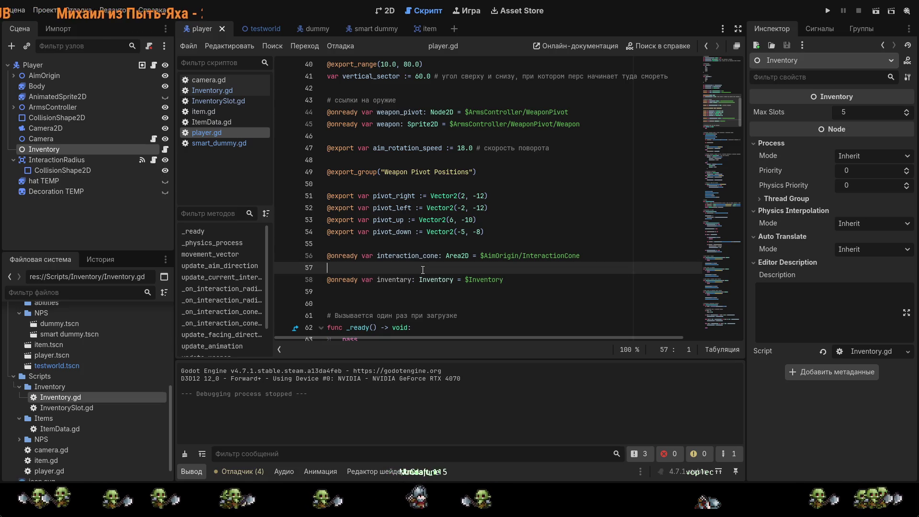
pyautogui.press('Return')
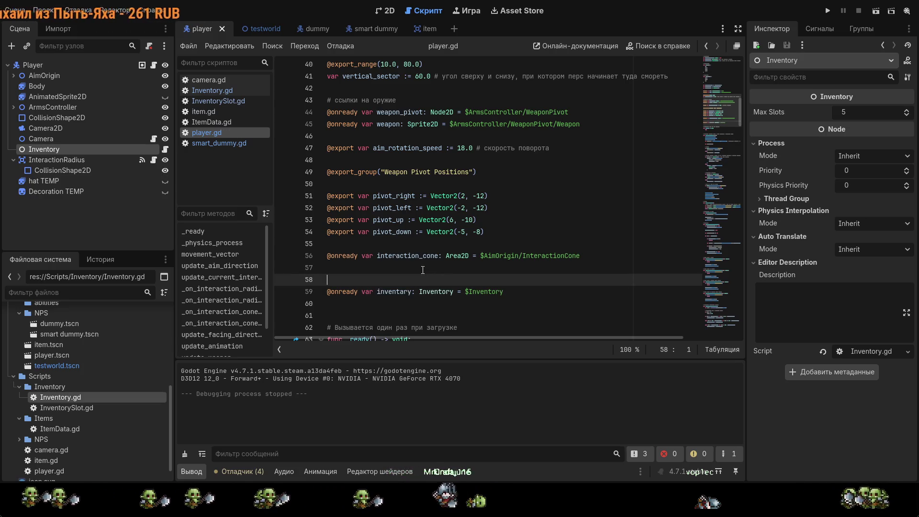
pyautogui.write('## ')
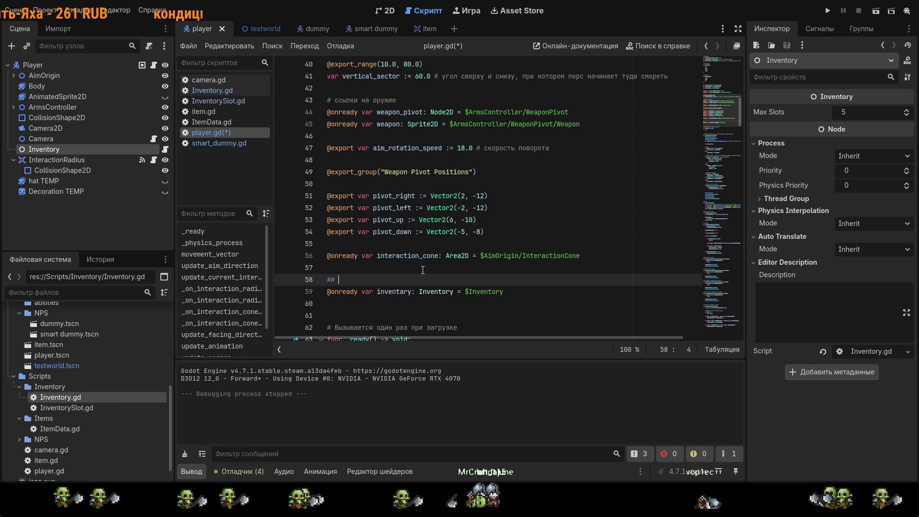
pyautogui.write('инвентр')
pyautogui.press('BackSpace')
pyautogui.write('арь')
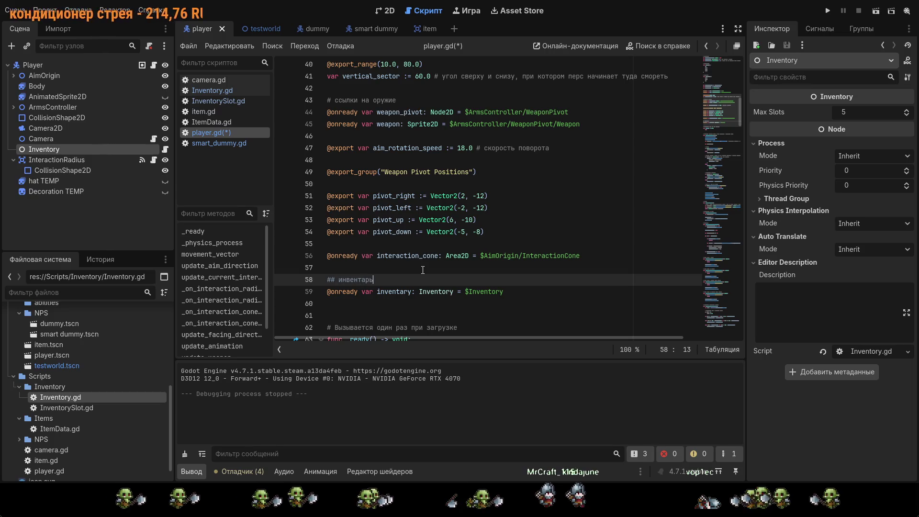
pyautogui.hotkey('ctrl', 'Left')
pyautogui.press('BackSpace')
pyautogui.press('BackSpace')
pyautogui.press('Home')
pyautogui.write('#')
pyautogui.press('BackSpace')
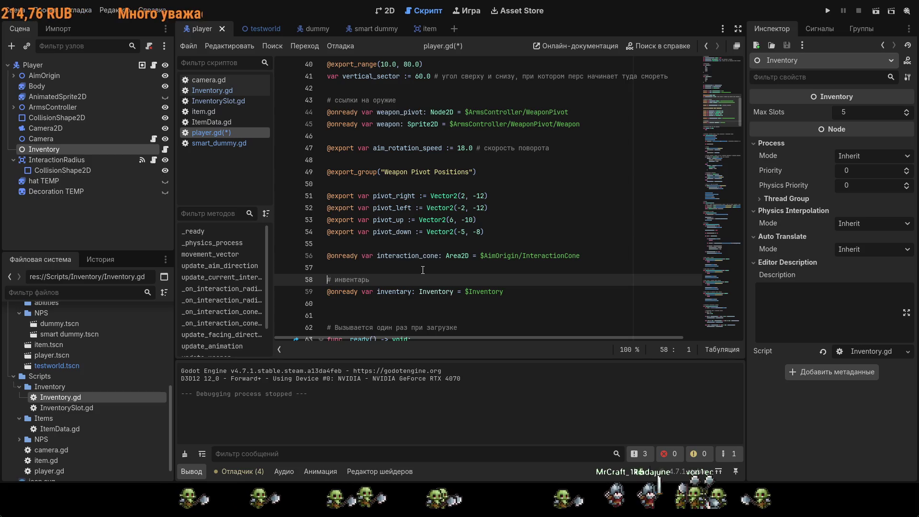
pyautogui.write('#')
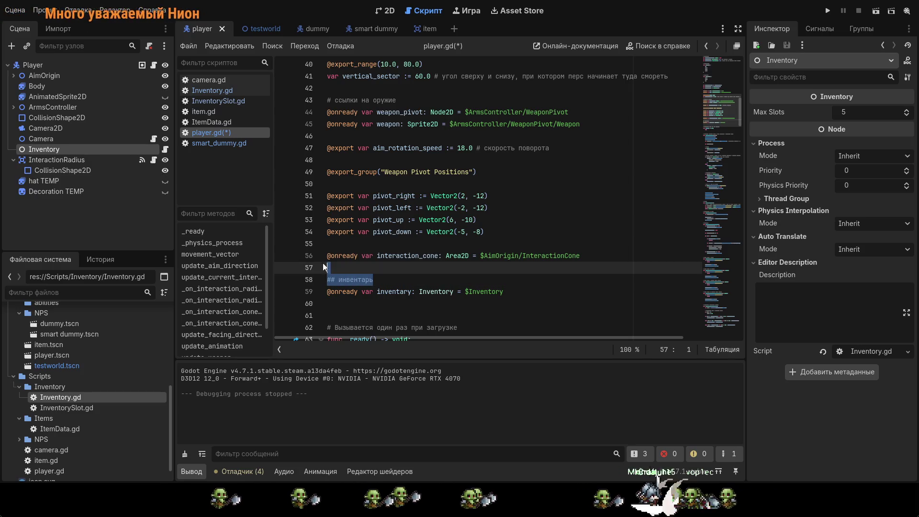
# - Tidy the blank line after the pivot exports, save player.gd, and show the 2D scene view
pyautogui.click(332, 248)
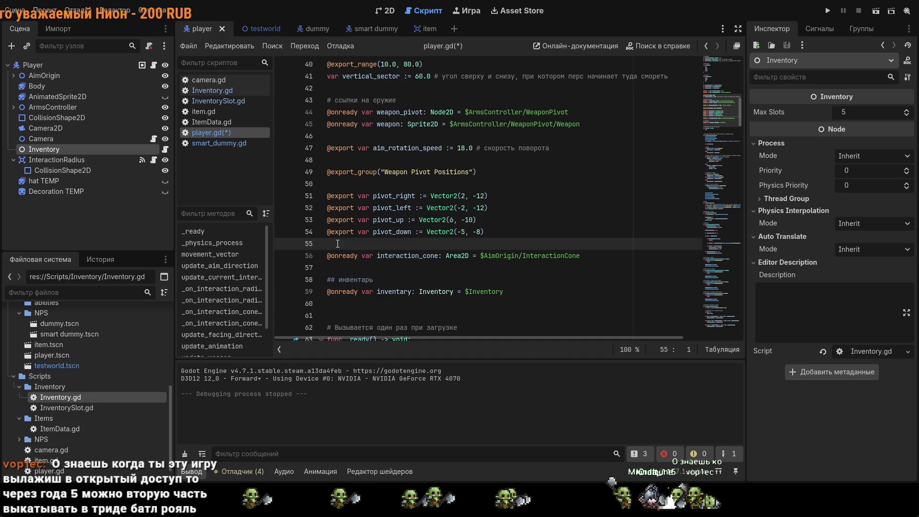
pyautogui.press('Return')
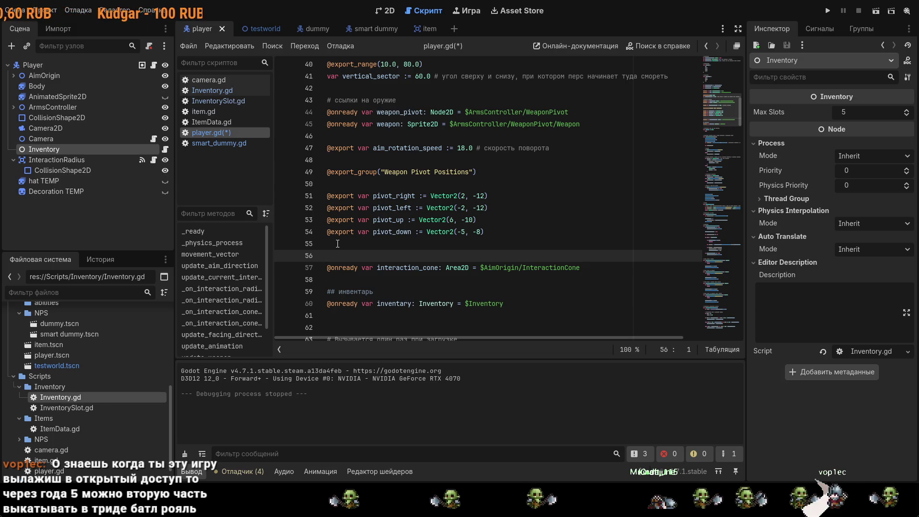
pyautogui.press('BackSpace')
pyautogui.hotkey('ctrl', 's')
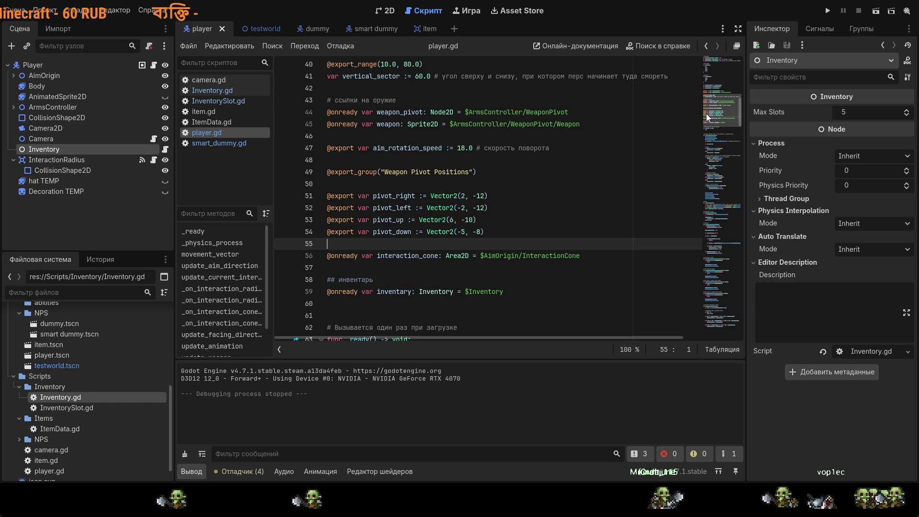
pyautogui.hotkey('ctrl', 'F1')
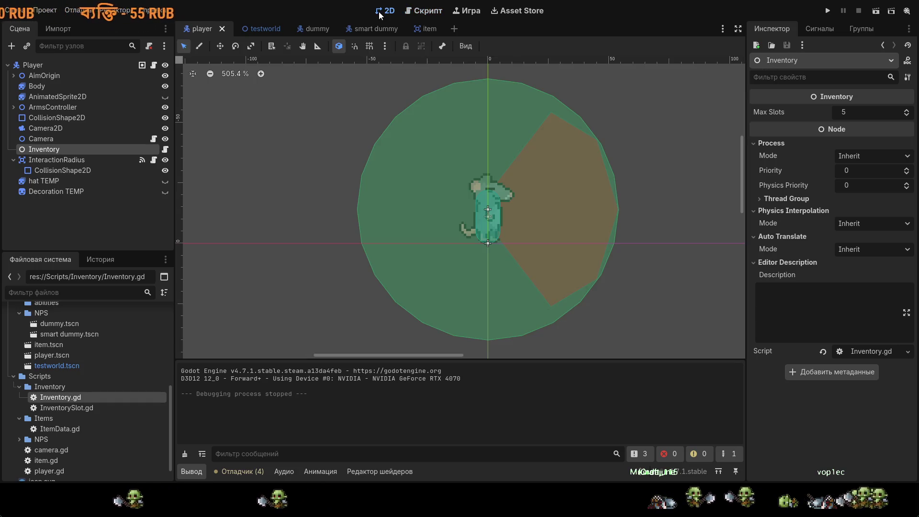
# - Zoom in on the player in testworld to check its interaction radius, then reopen player.gd
pyautogui.click(267, 30)
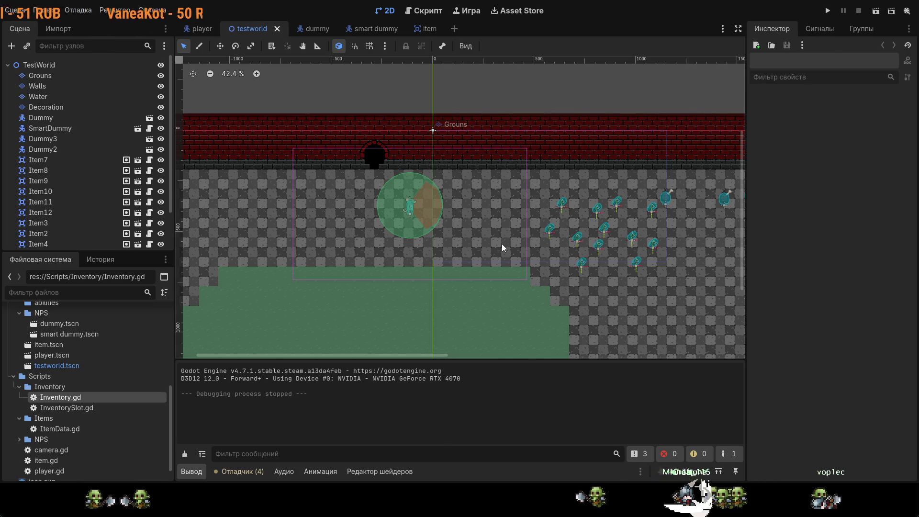
pyautogui.scroll(4, 490, 247)
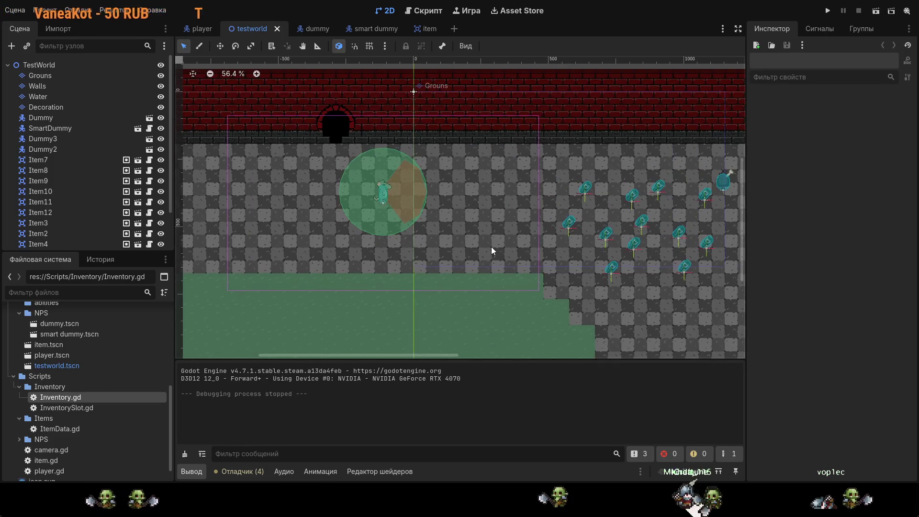
pyautogui.scroll(5, 352, 189)
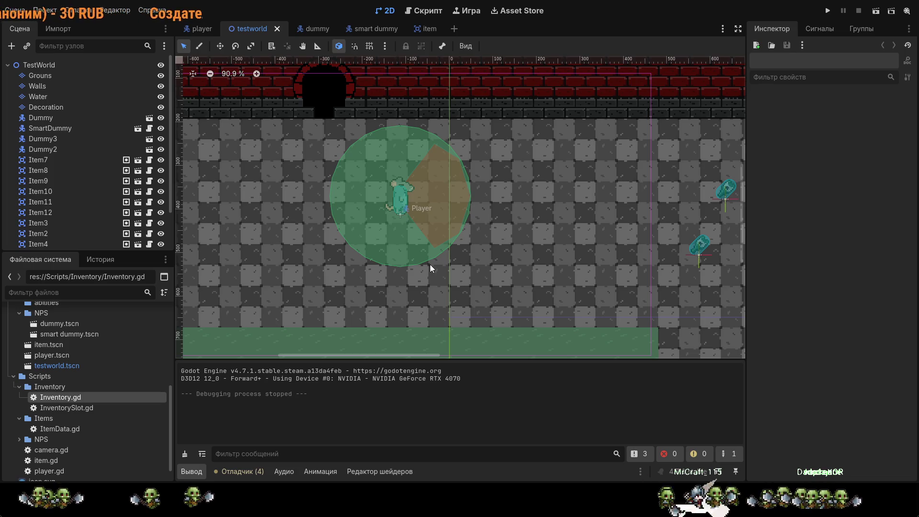
pyautogui.click(201, 29)
pyautogui.click(423, 11)
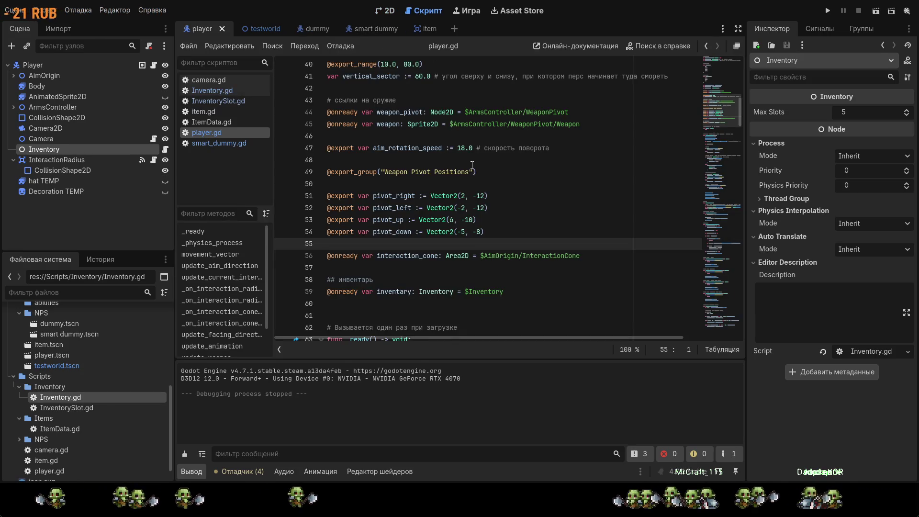
pyautogui.press('Return')
pyautogui.write('##')
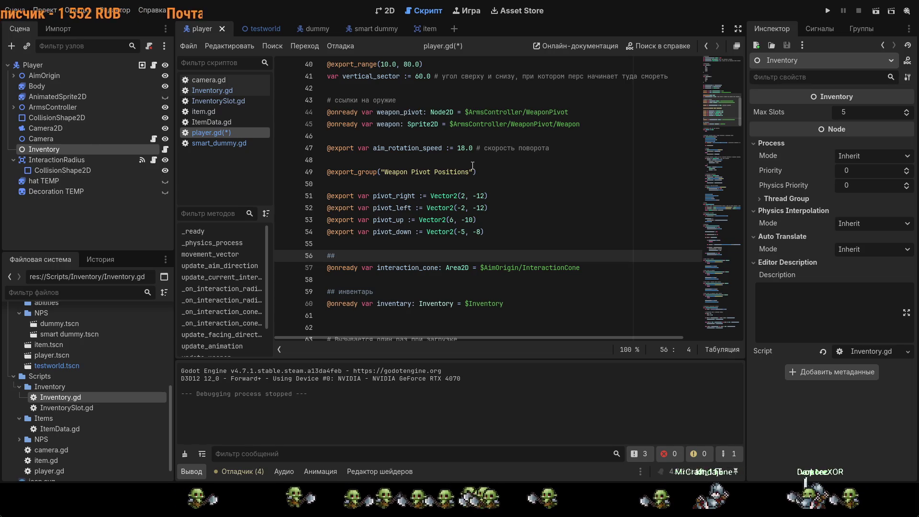
pyautogui.press('BackSpace')
pyautogui.hotkey('ctrl', 's')
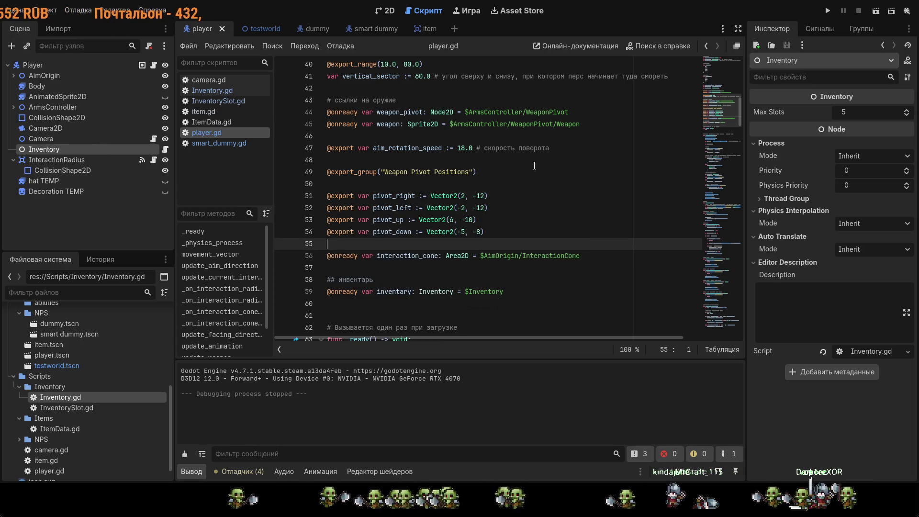
pyautogui.scroll(-2, 573, 211)
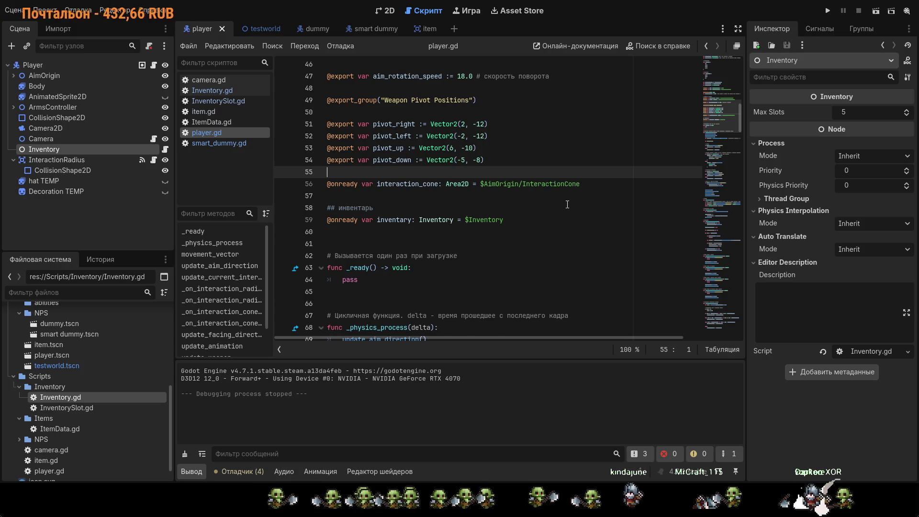
pyautogui.scroll(-2, 567, 204)
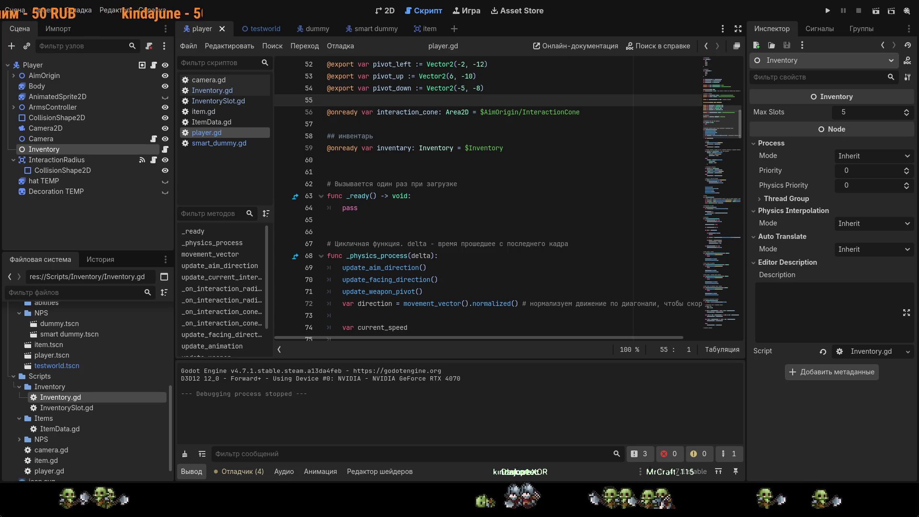
pyautogui.click(452, 162)
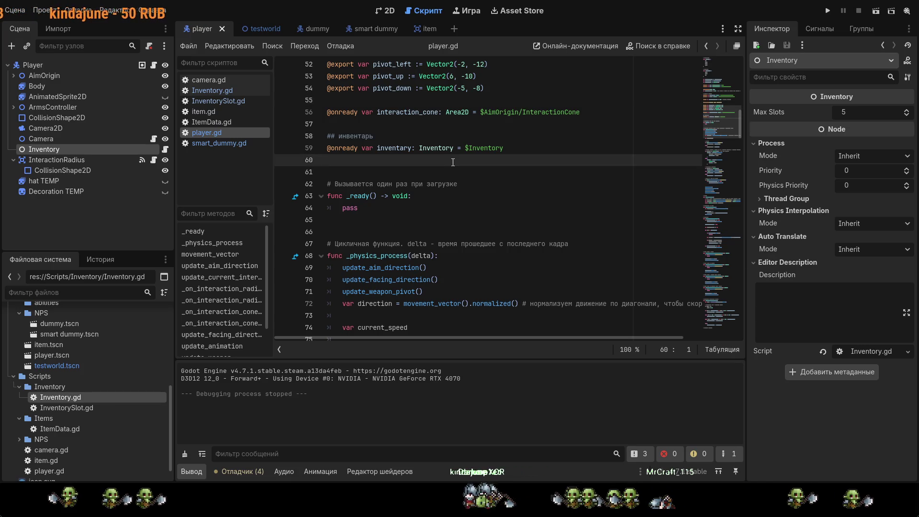